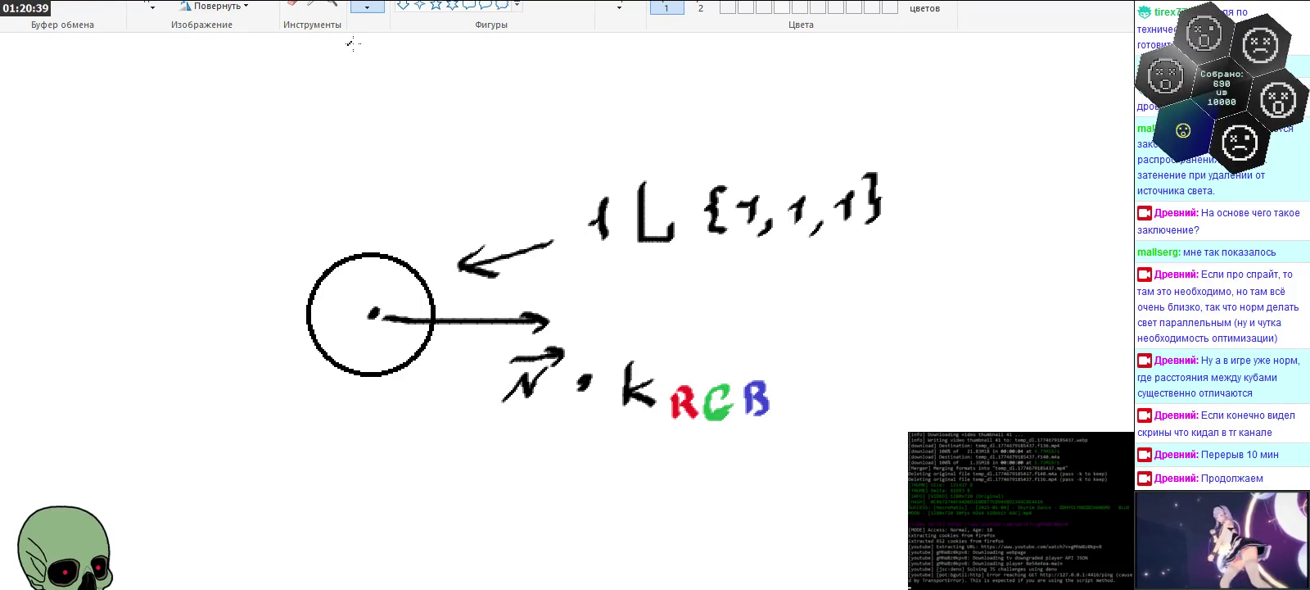
# Step: Zoom out, then move the whole circle-and-arrows lighting sketch slightly up and to the right
pyautogui.rightClick(337, 283)
pyautogui.scroll(10, 337, 283)
pyautogui.scroll(-6, 353, 311)
pyautogui.scroll(2, 365, 334)
pyautogui.scroll(-2, 468, 351)
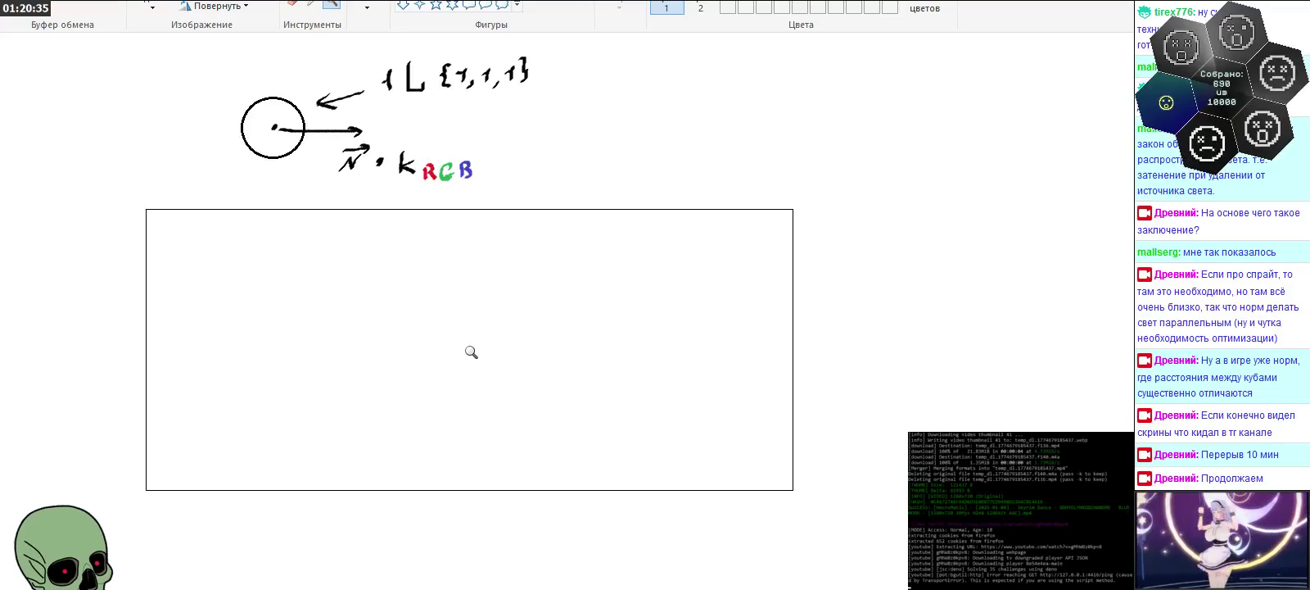
pyautogui.scroll(3, 470, 320)
pyautogui.click(143, 6)
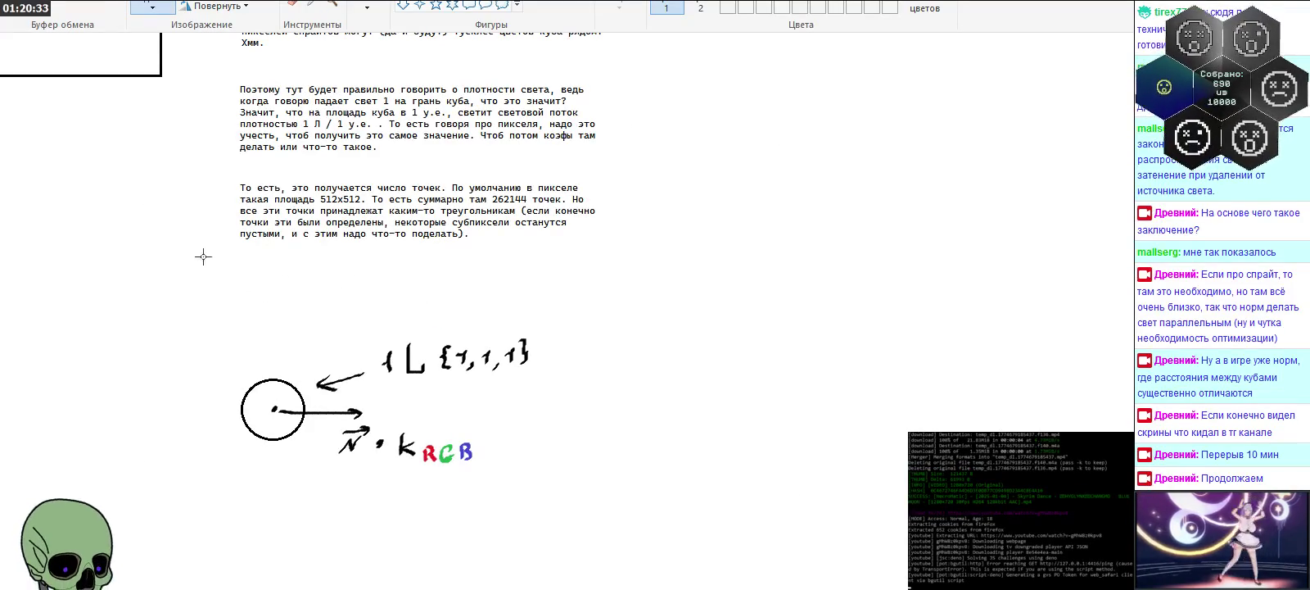
pyautogui.moveTo(220, 329); pyautogui.dragTo(572, 488)
pyautogui.moveTo(438, 454); pyautogui.dragTo(452, 405)
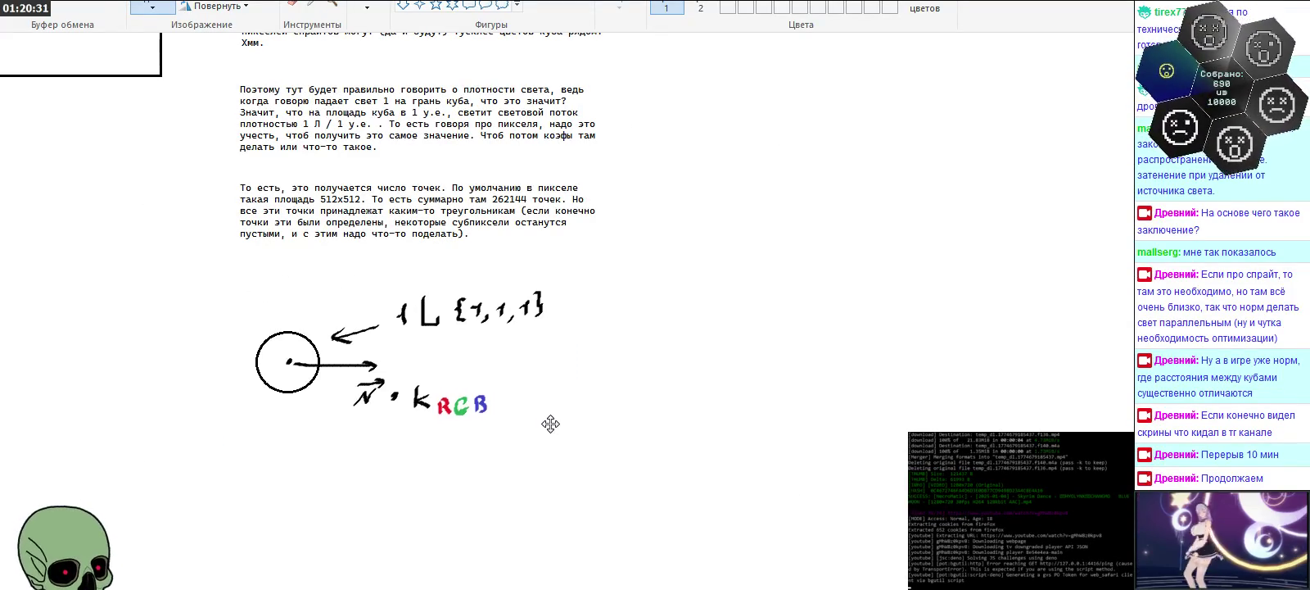
pyautogui.click(730, 443)
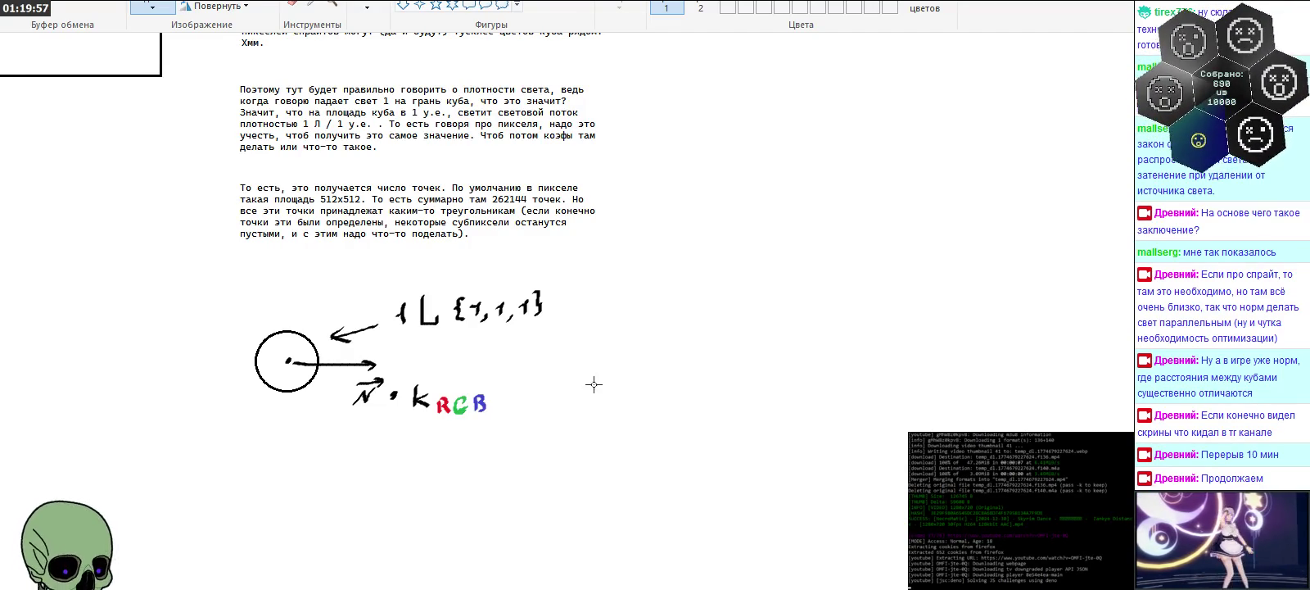
pyautogui.click(335, 4)
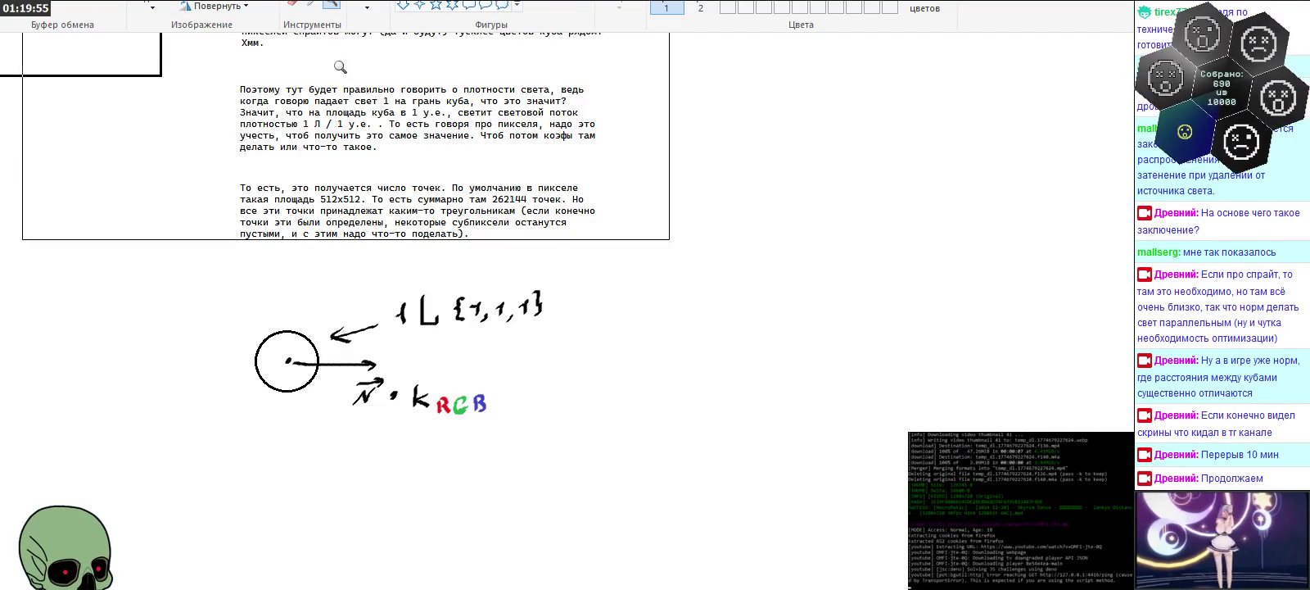
# Step: Zoom in on the lighting sketch and create an enlarged, empty text box below it
pyautogui.click(439, 446)
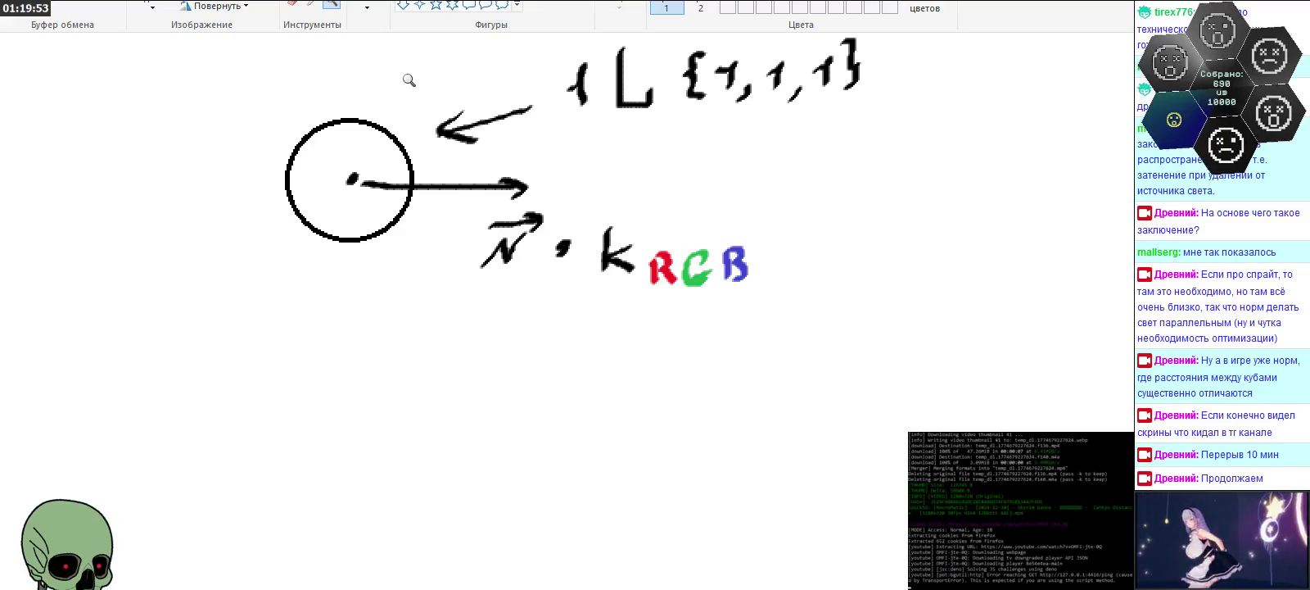
pyautogui.click(332, 1)
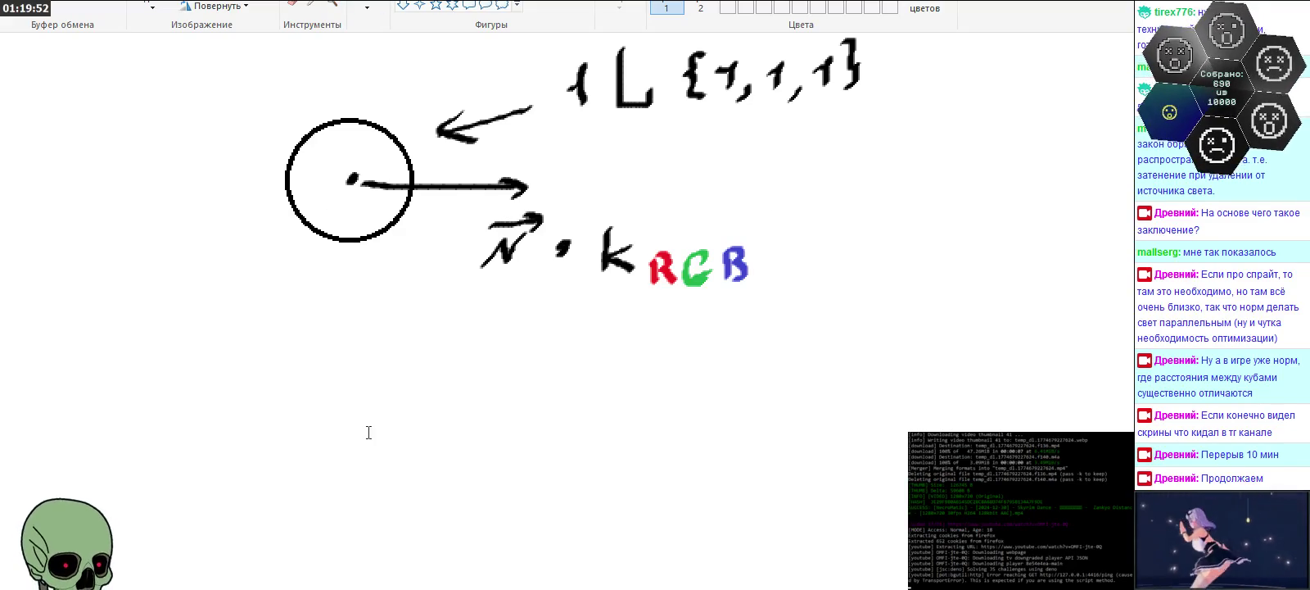
pyautogui.click(276, 461)
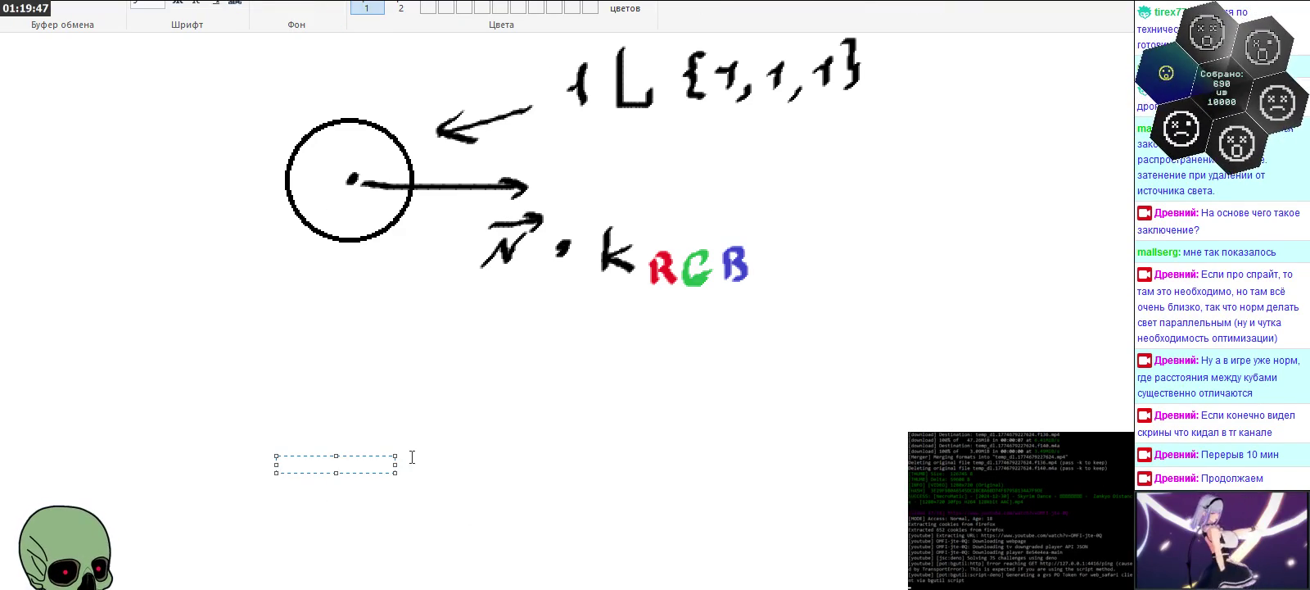
pyautogui.moveTo(394, 467); pyautogui.dragTo(939, 568)
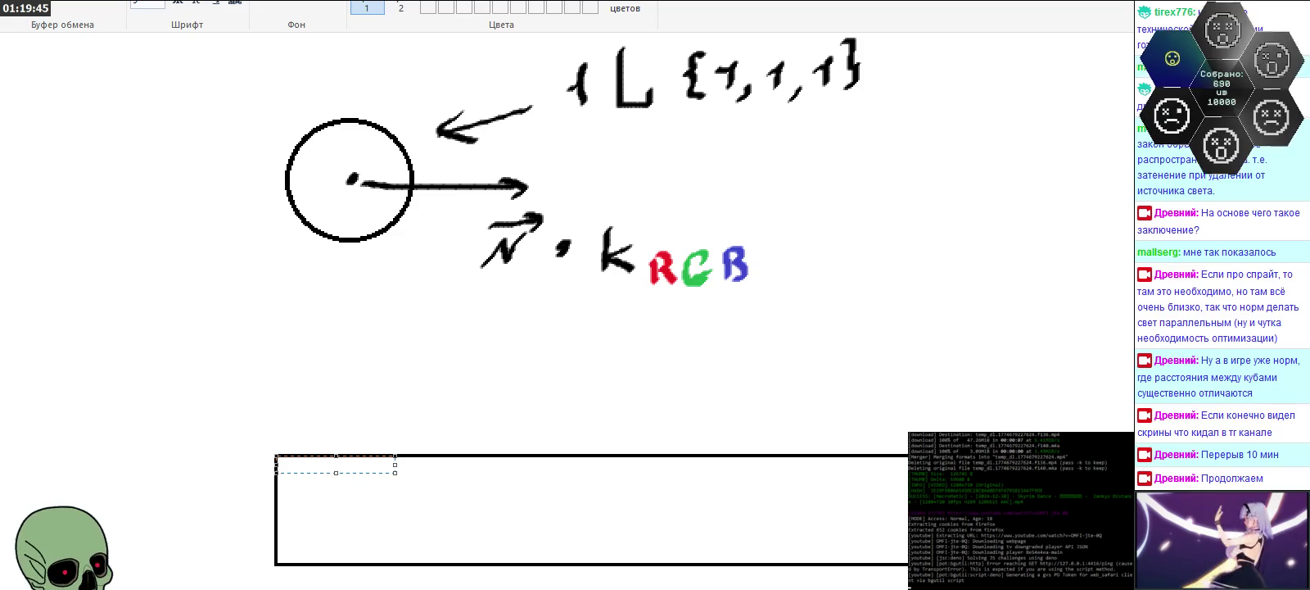
pyautogui.scroll(-3, 585, 410)
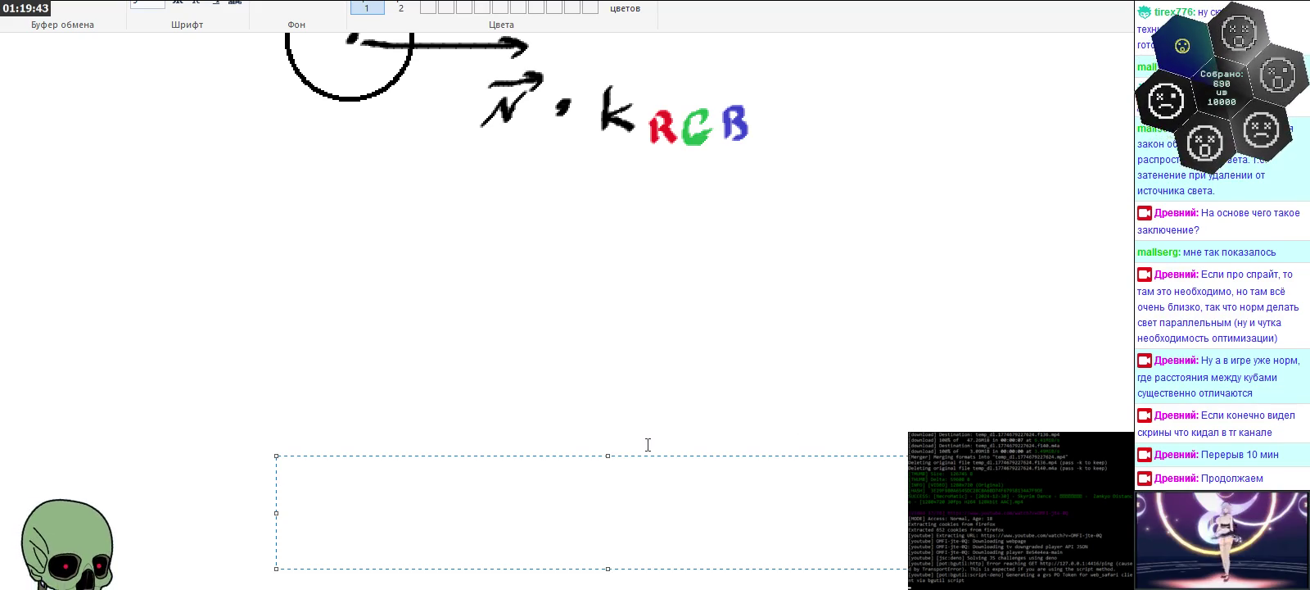
pyautogui.moveTo(649, 455); pyautogui.dragTo(624, 237)
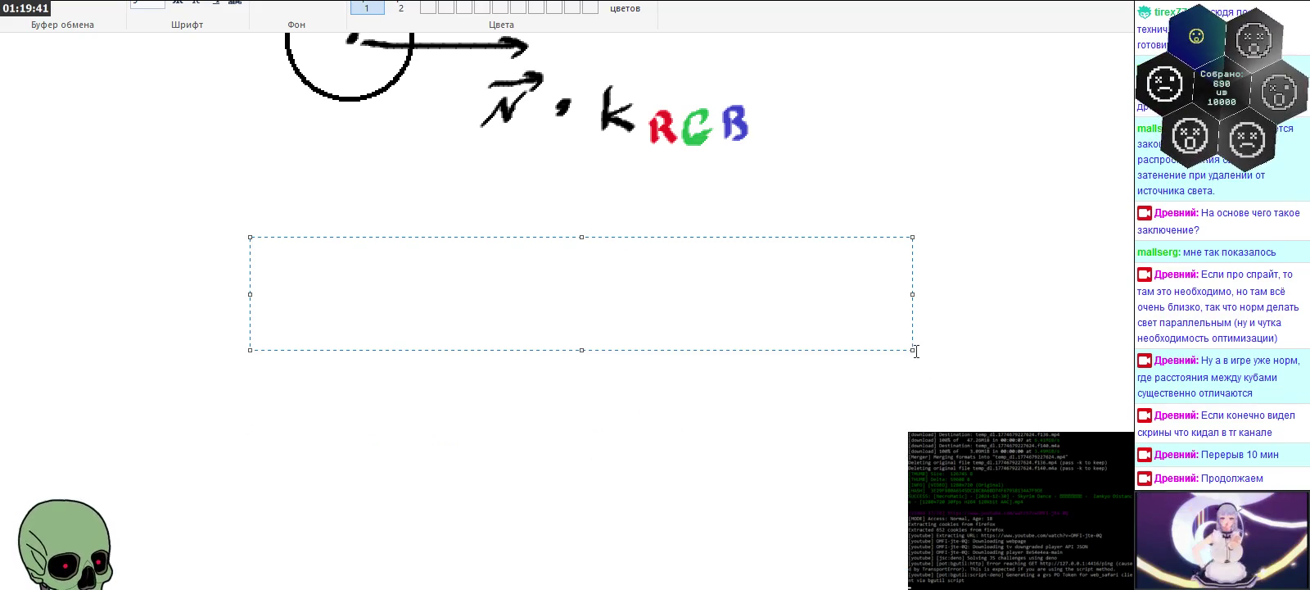
pyautogui.moveTo(912, 349); pyautogui.dragTo(1010, 538)
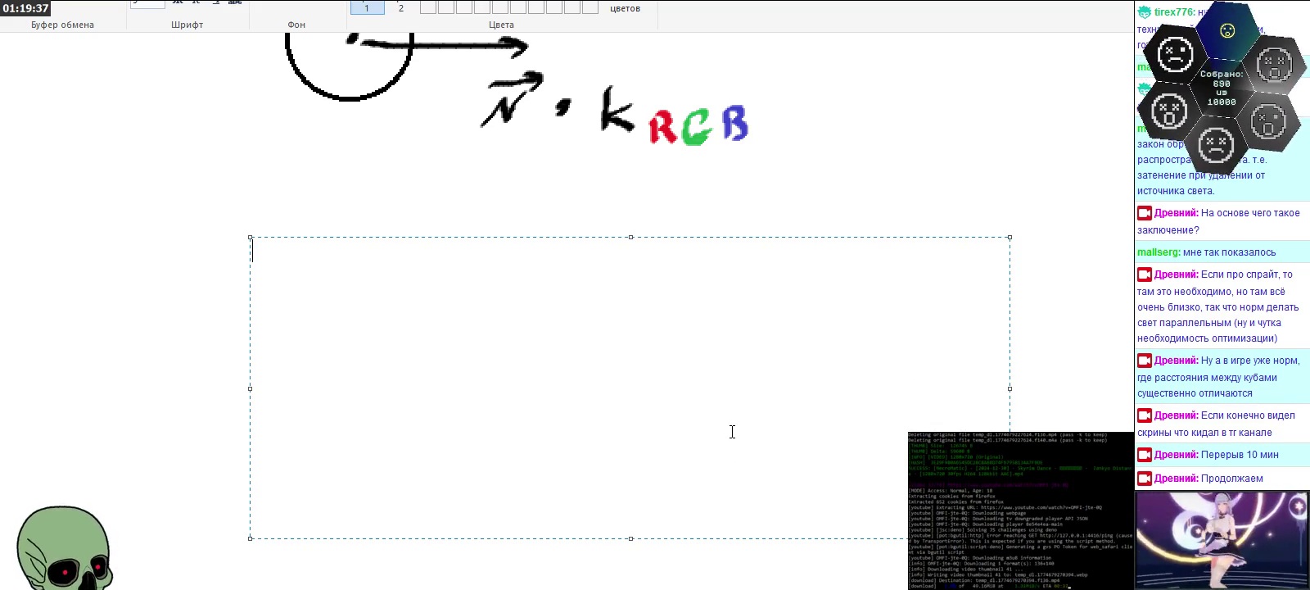
# Step: Type 'Это для точки, для неё можно сразу считать, что там падает свет' plus a draft second line
pyautogui.write('Это для точки, для неё можно сразу')
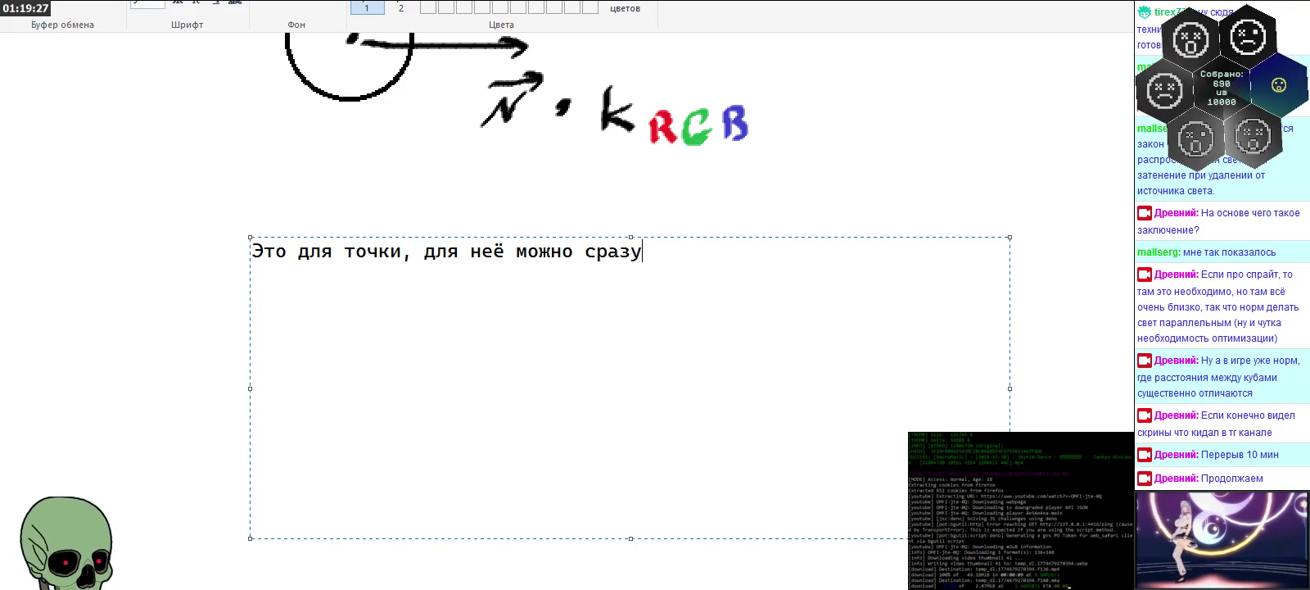
pyautogui.write(' считать, ')
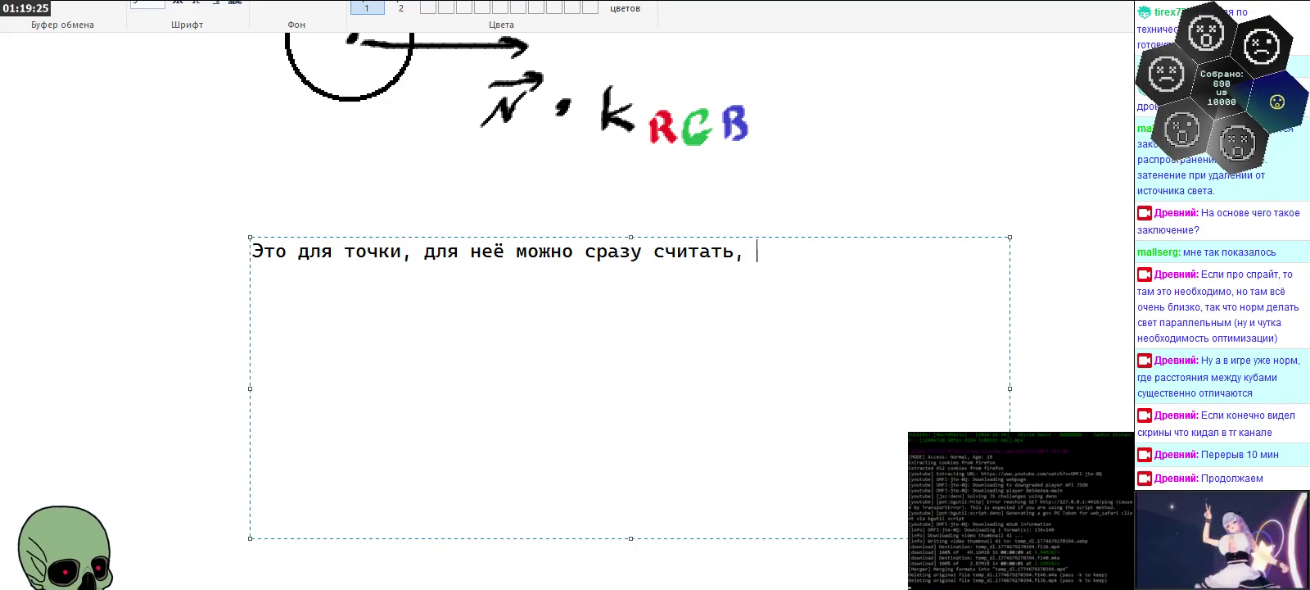
pyautogui.write('что там падает свет')
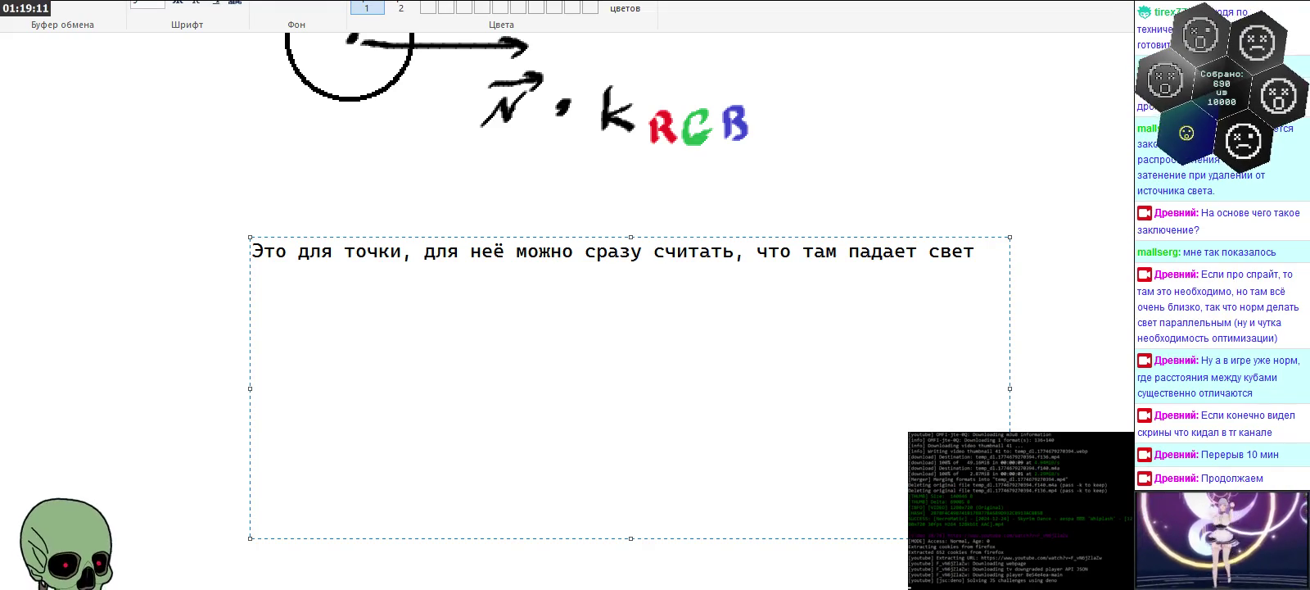
pyautogui.write('пло')
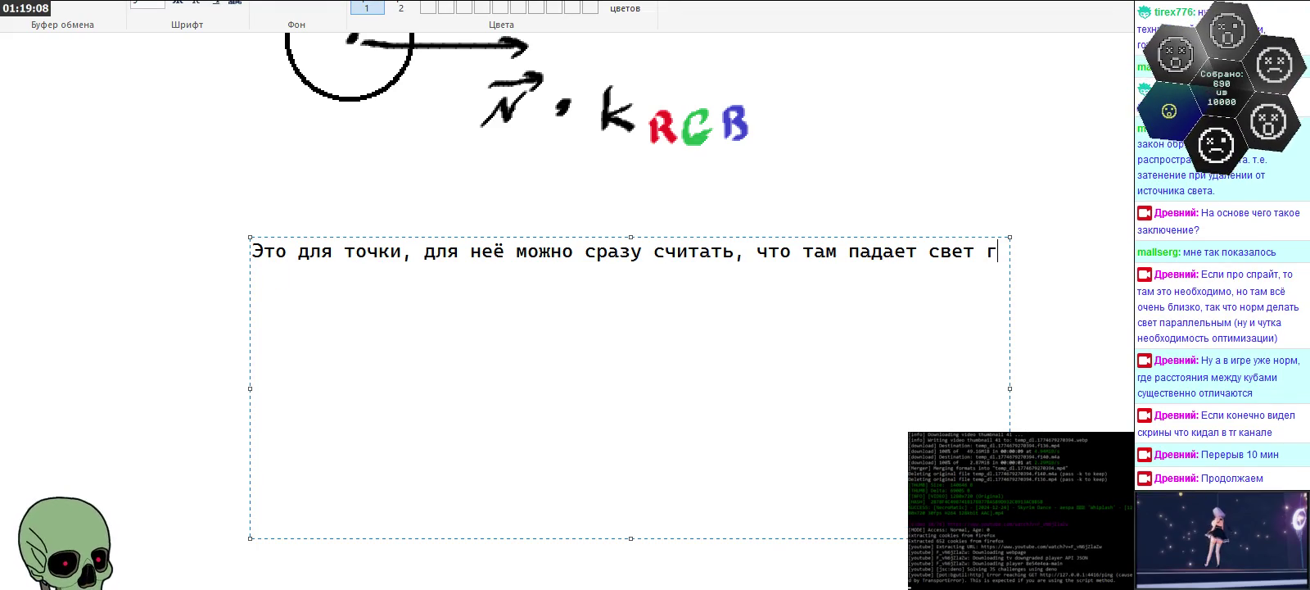
pyautogui.press('BackSpace')
pyautogui.write('необх плотности')
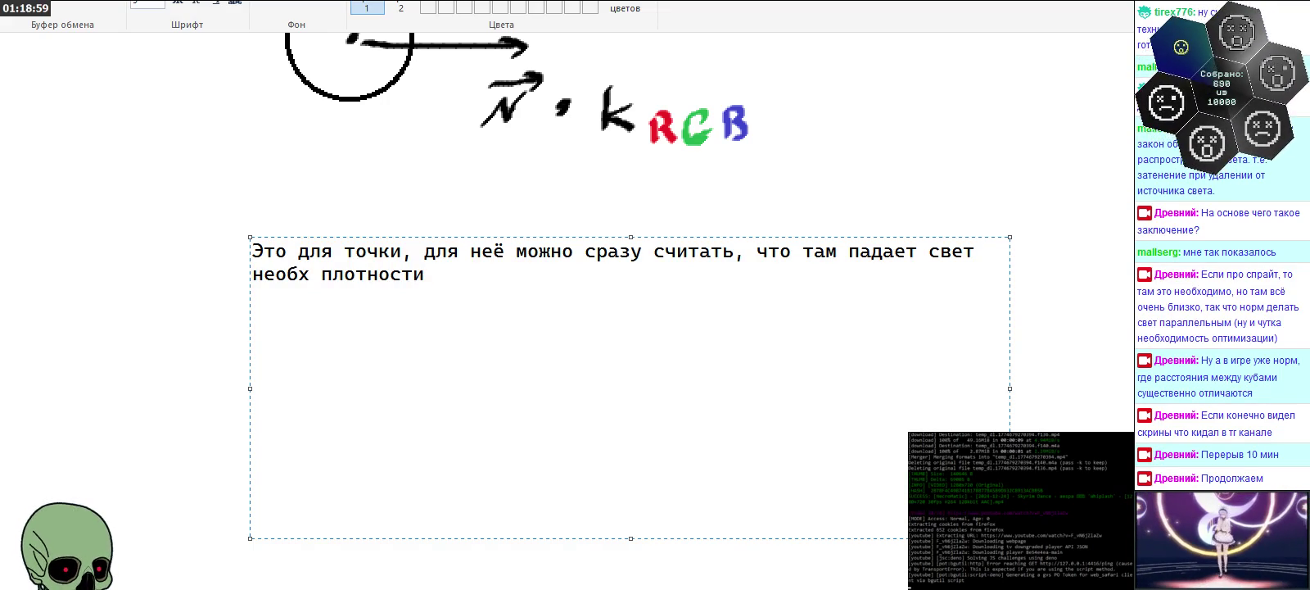
pyautogui.press('Left')
pyautogui.press('Left')
pyautogui.press('Left')
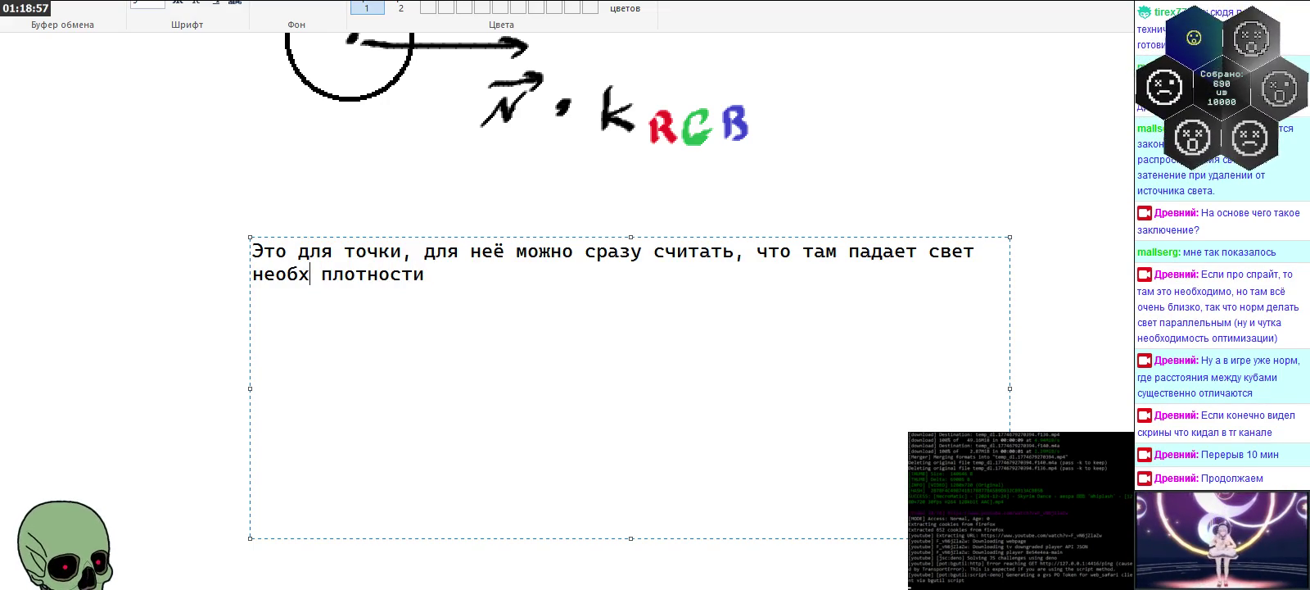
pyautogui.write('.')
pyautogui.press('Right')
pyautogui.press('Right')
pyautogui.press('Right')
pyautogui.press('Right')
# Step: Rewrite the second line as 'той же плотности, что и на грань куба. Потом считаем нормаль…'
pyautogui.hotkey('shift', 'Left')
pyautogui.hotkey('shift', 'Left')
pyautogui.hotkey('shift', 'Left')
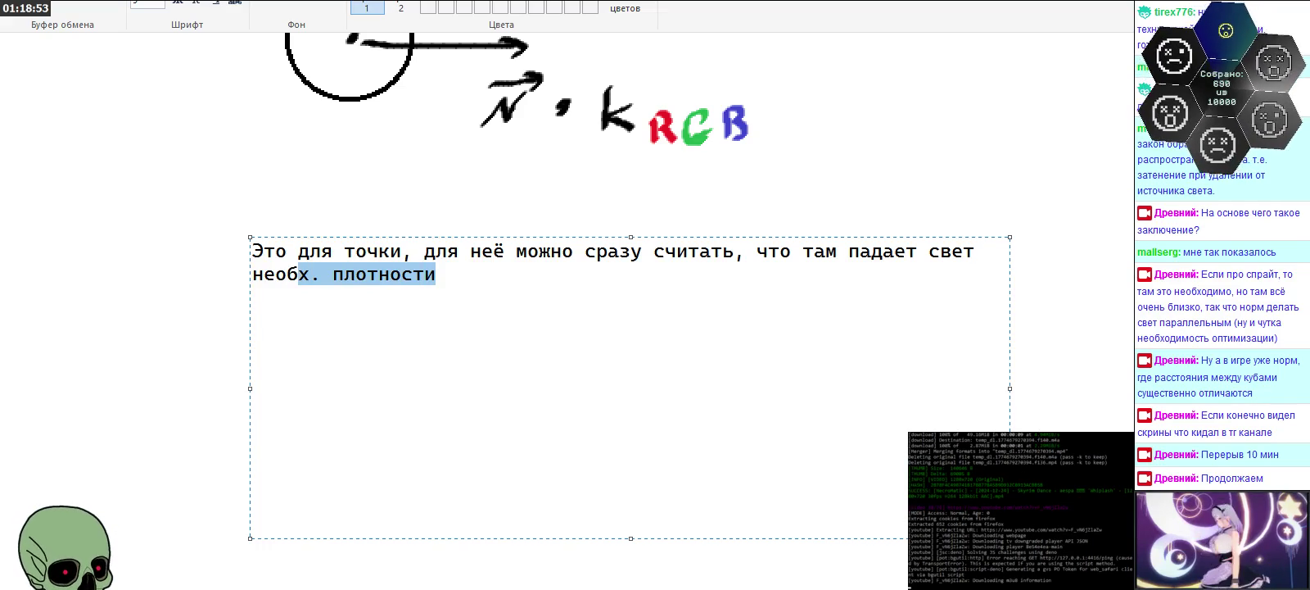
pyautogui.hotkey('shift', 'Left')
pyautogui.hotkey('shift', 'Left')
pyautogui.hotkey('shift', 'Left')
pyautogui.hotkey('shift', 'Left')
pyautogui.write('той же л')
pyautogui.press('BackSpace')
pyautogui.write('плотности, что и на грань ')
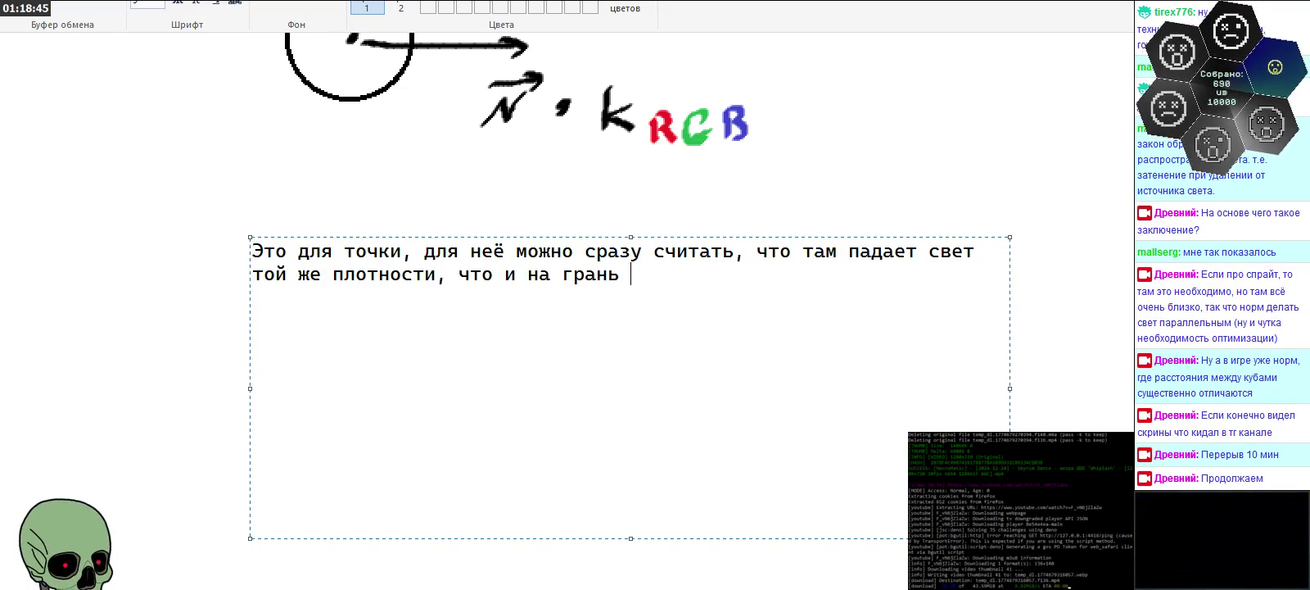
pyautogui.write('куба. ')
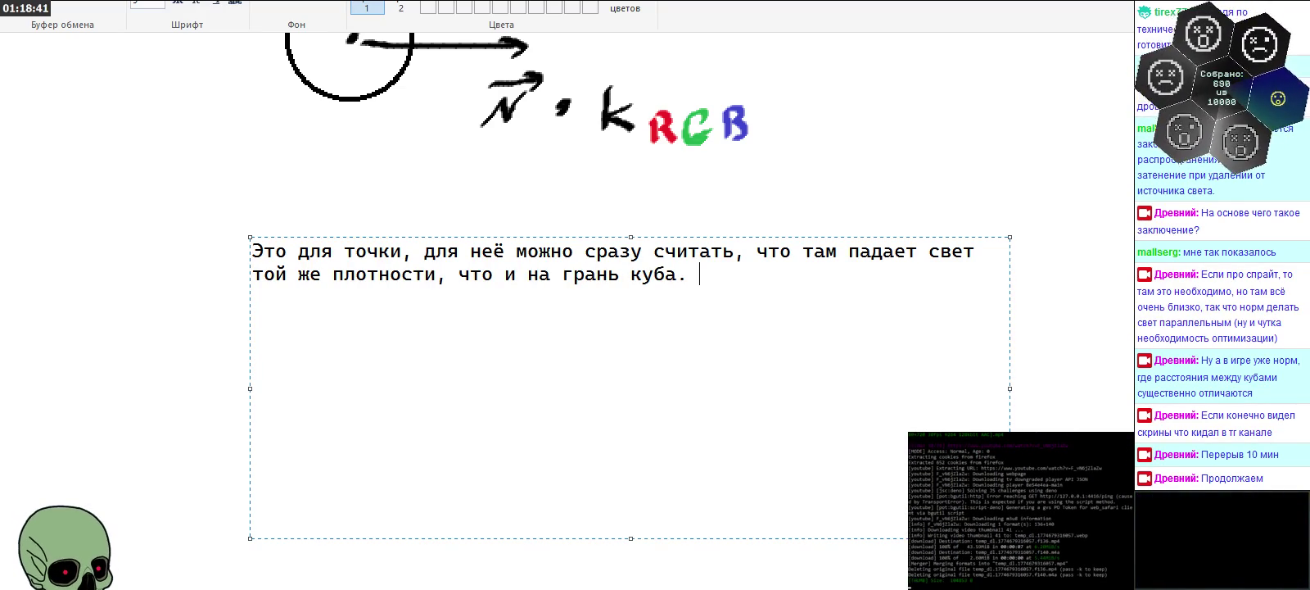
pyautogui.write('Потом счит')
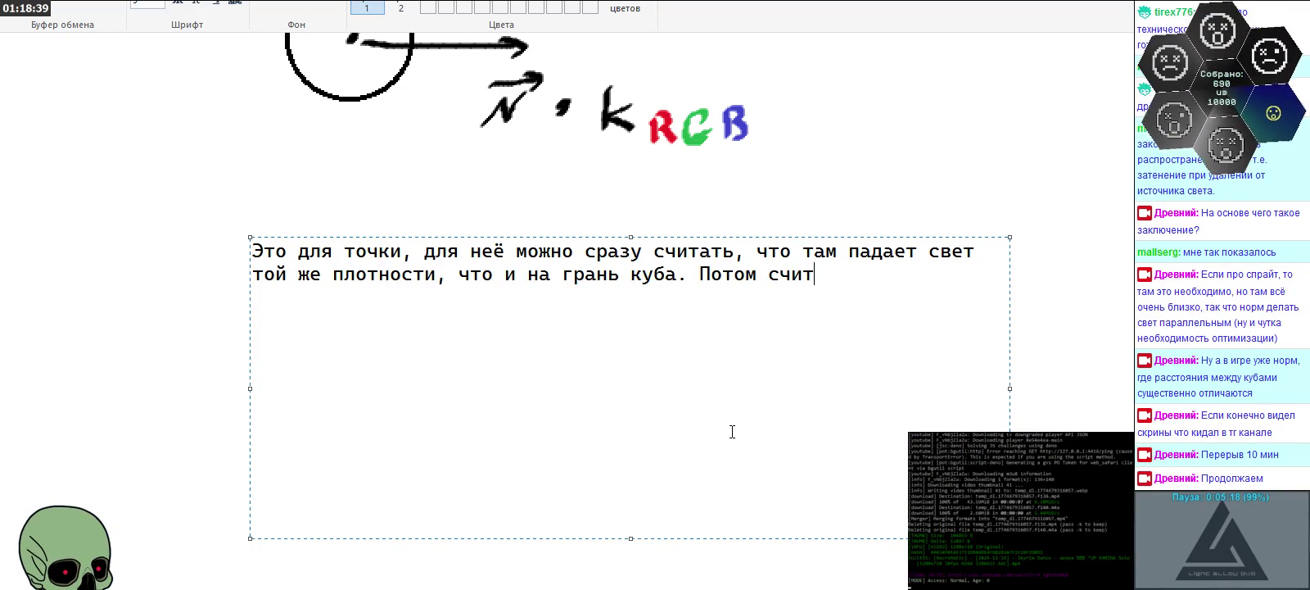
pyautogui.write('аем нормаль помоно')
# Step: Add '…умноженный на коэф. поглощения и т.о. можно получить, какой цвет должен быть для этой конкретной точки'
pyautogui.press('BackSpace')
pyautogui.press('BackSpace')
pyautogui.press('BackSpace')
pyautogui.write('ноженный на коэф.')
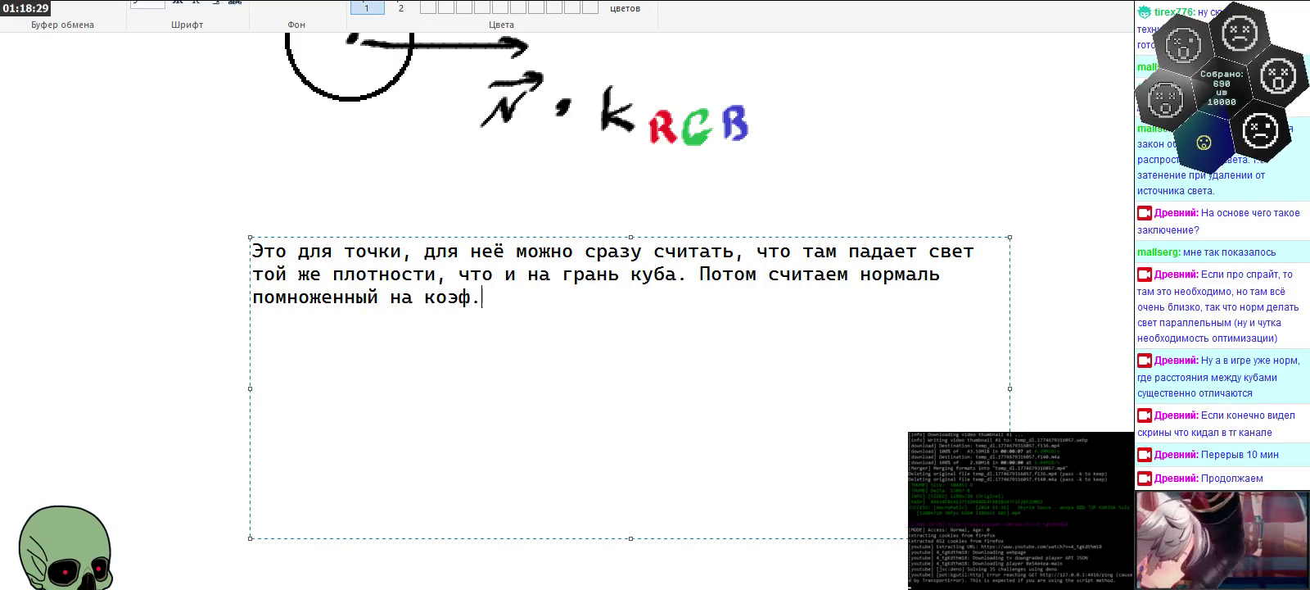
pyautogui.write(' поглоше')
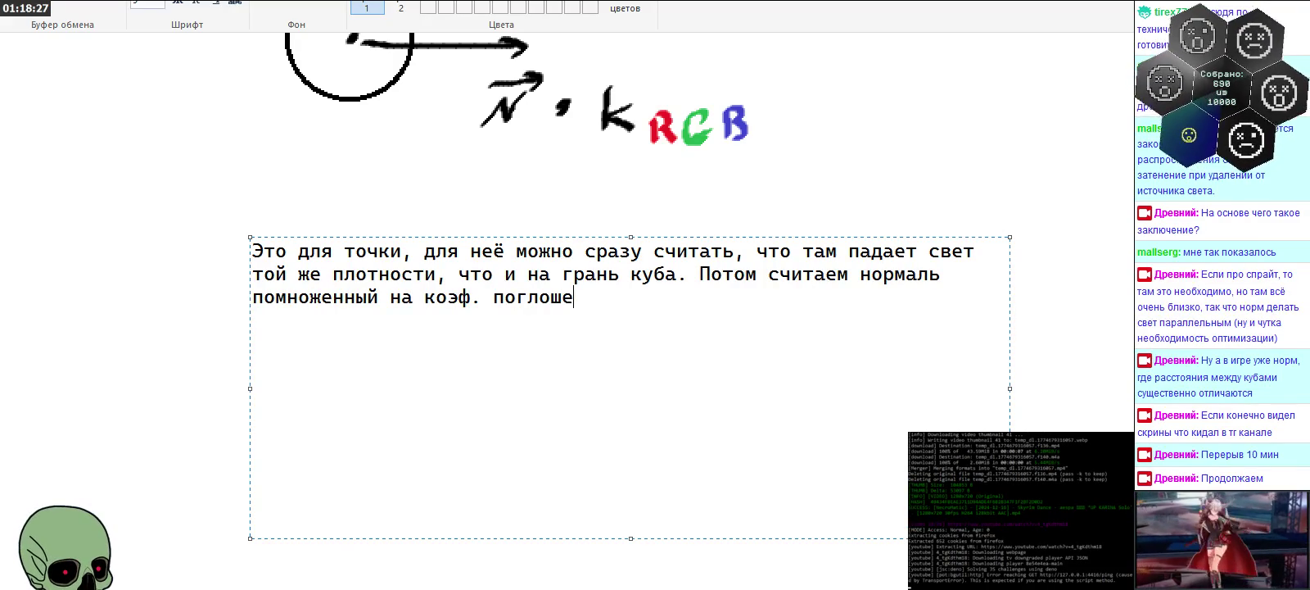
pyautogui.press('BackSpace')
pyautogui.press('BackSpace')
pyautogui.write('щения и т.о')
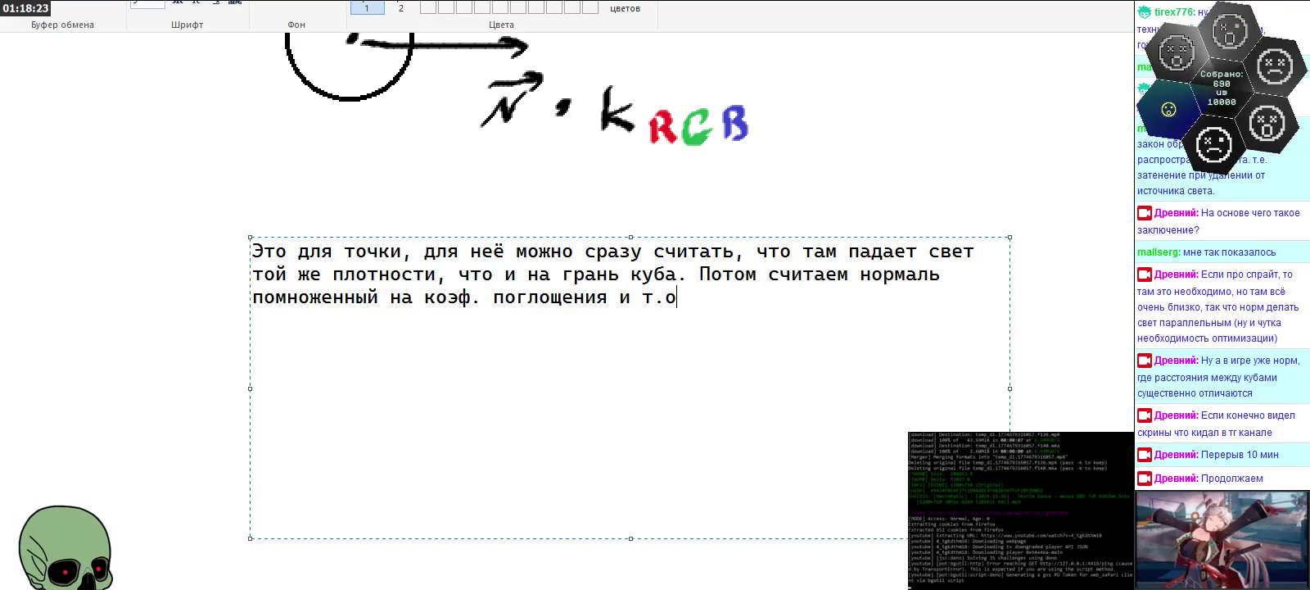
pyautogui.write('. можно получить, какой цвет должен быть ')
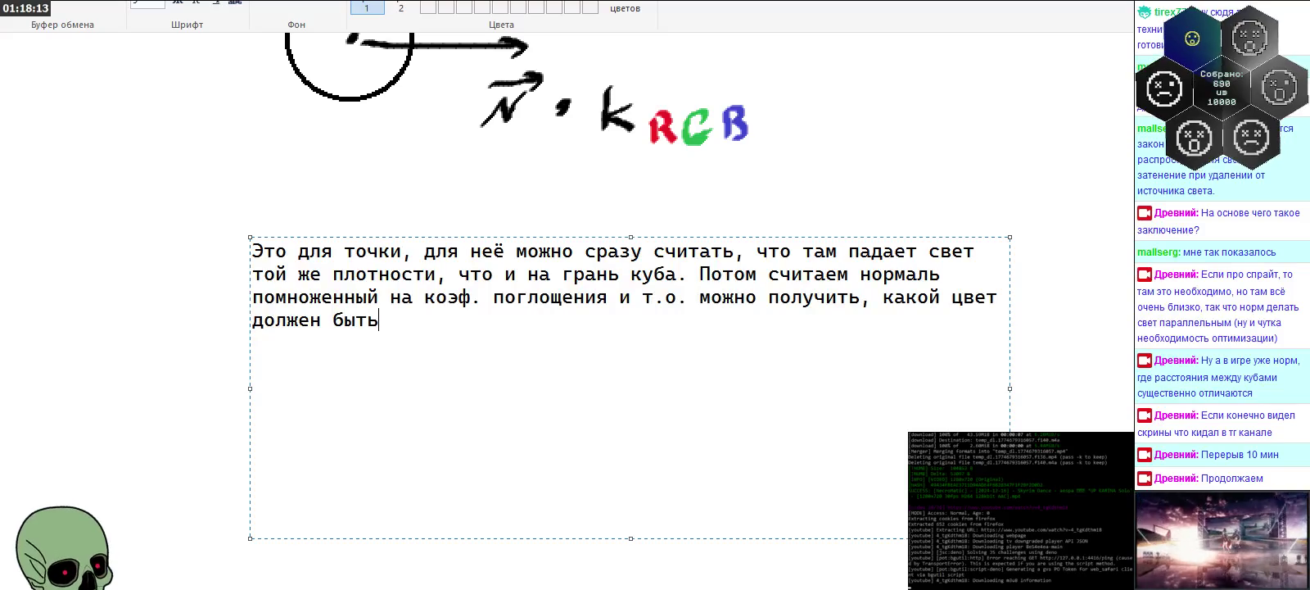
pyautogui.write('для э')
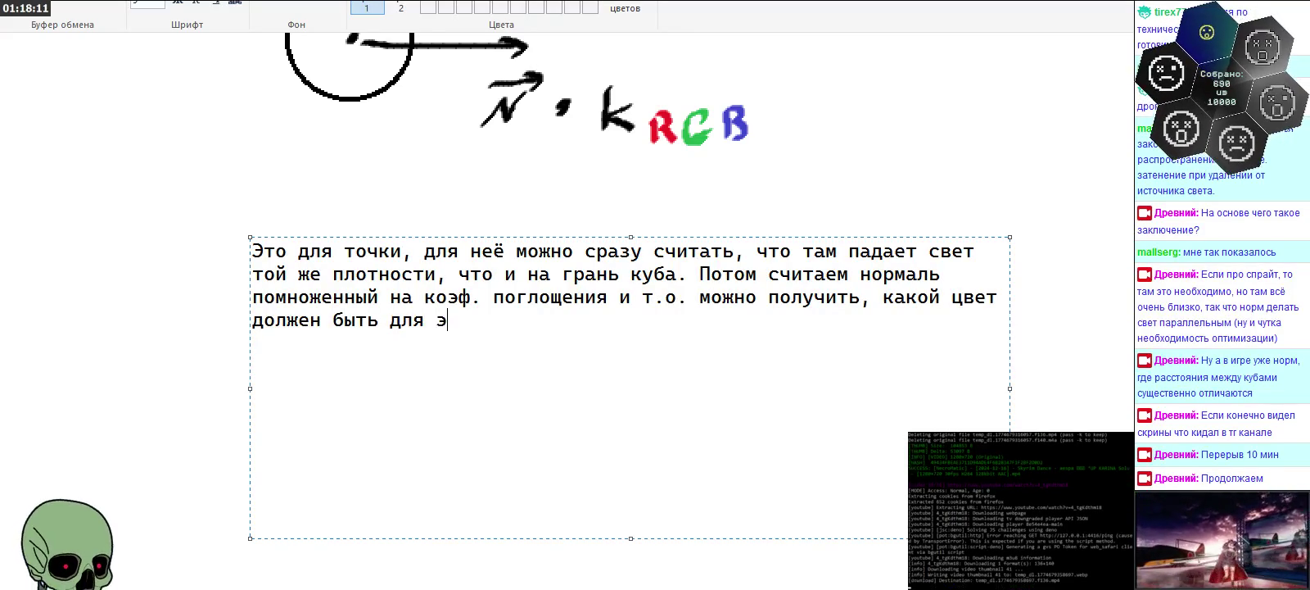
pyautogui.write('той конкретной точки')
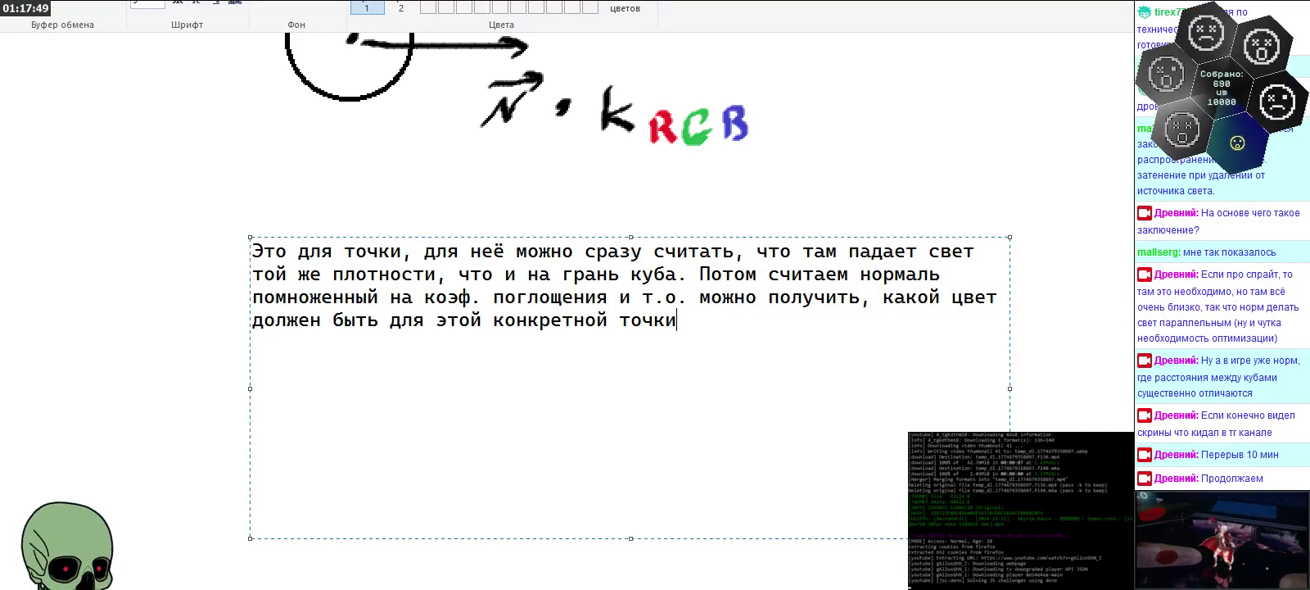
# Step: Add 'Расширяя это дело на все точки, надо понять сколько точек зависят от света', dismissing the Deno crash notice
pyautogui.write('а')
pyautogui.press('BackSpace')
pyautogui.write('Расширяя это дело на все точки, надо')
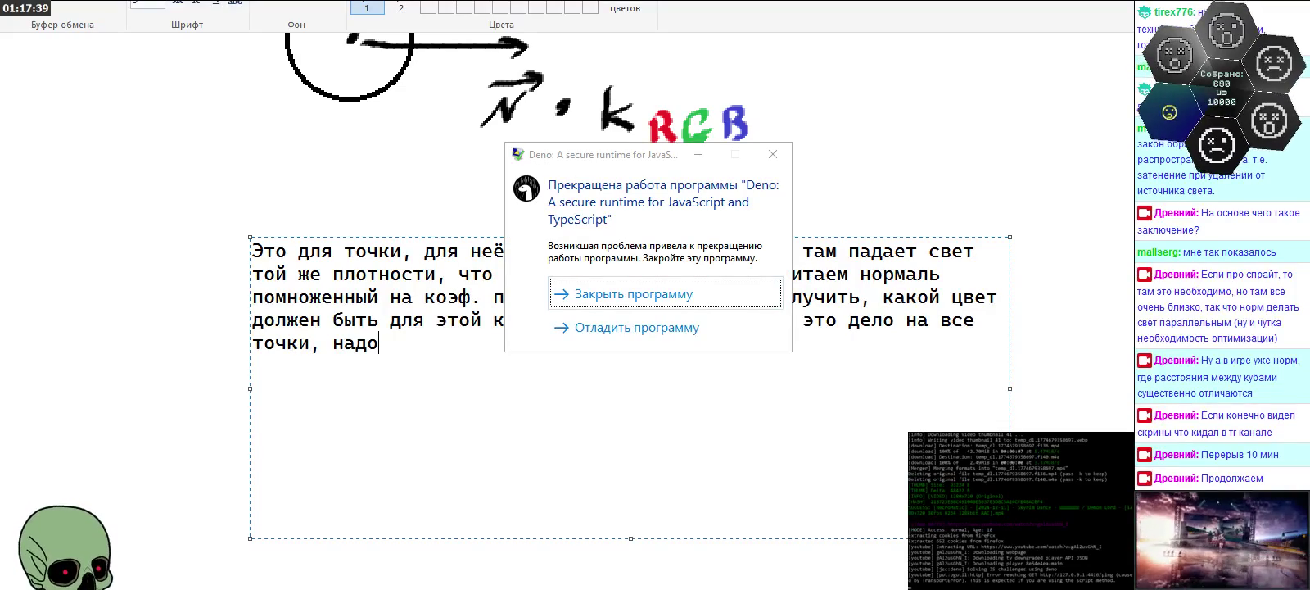
pyautogui.click(638, 293)
pyautogui.write('понять сколь')
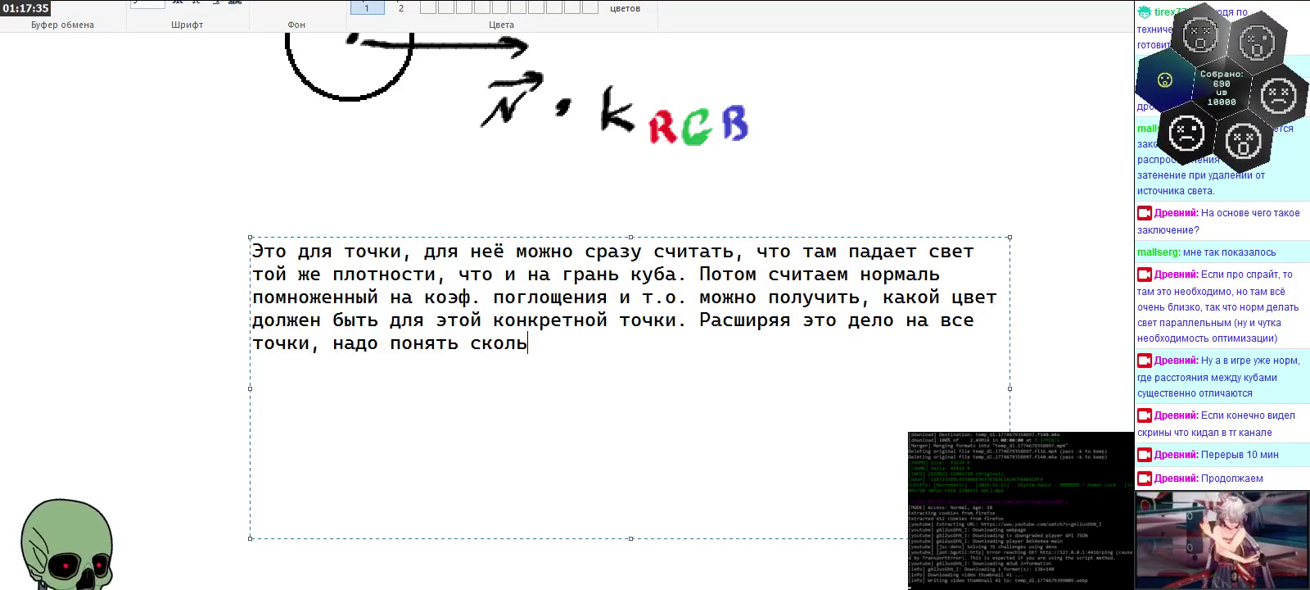
pyautogui.write('ко точек пр')
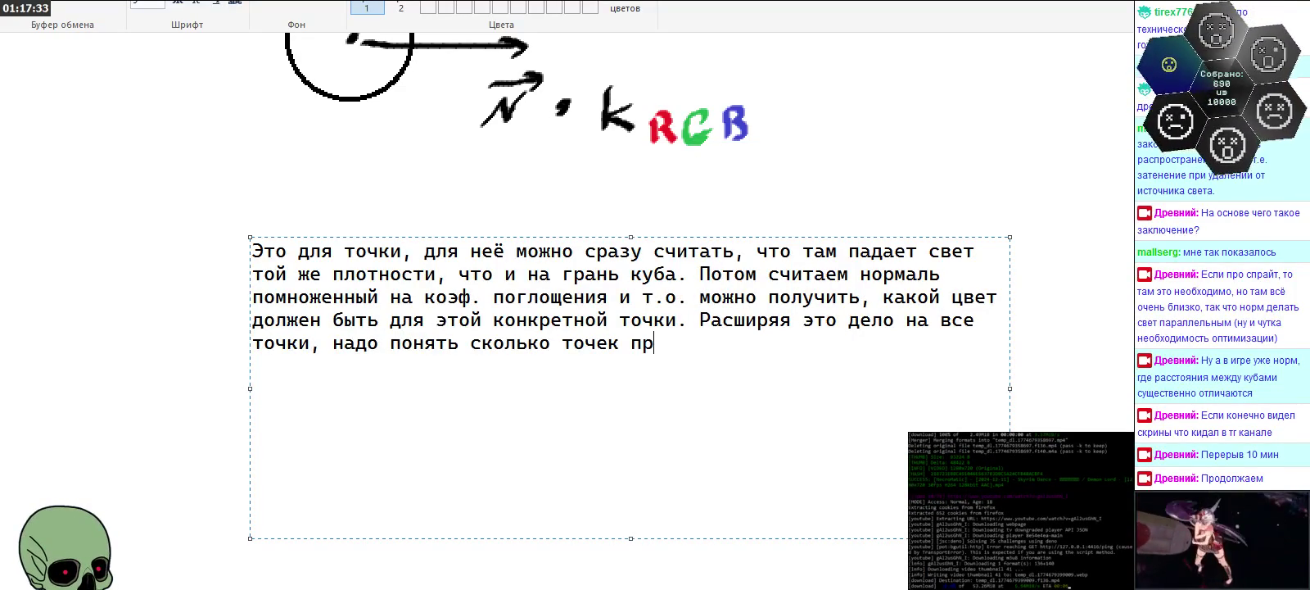
pyautogui.write('инадлежит')
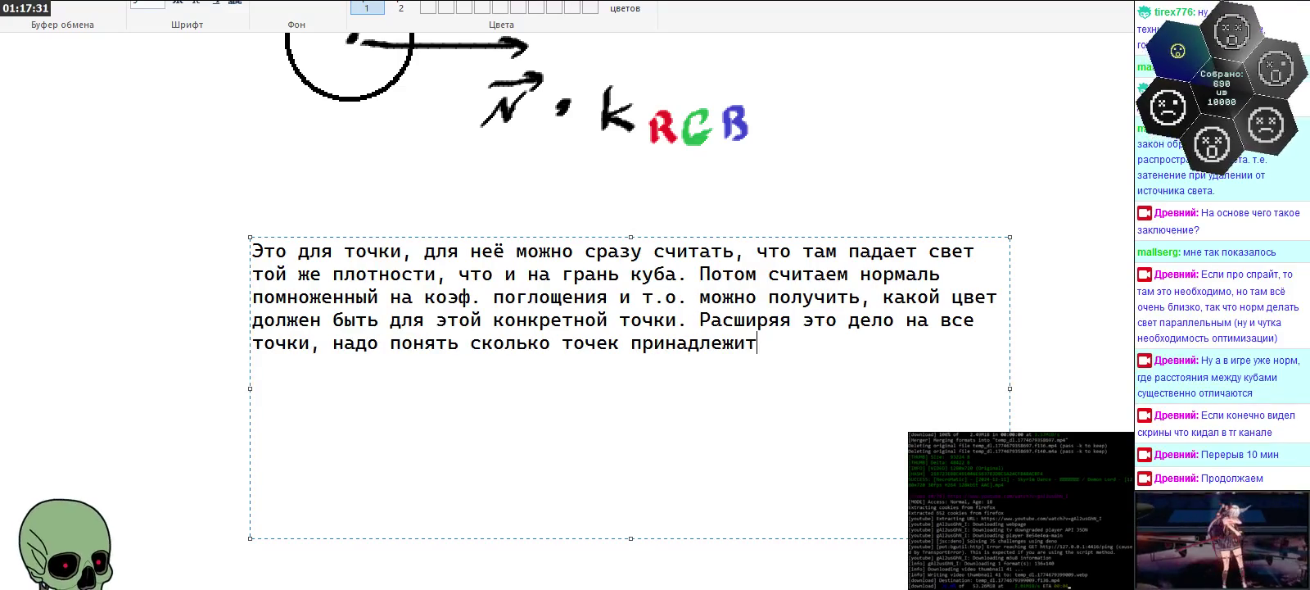
pyautogui.press('BackSpace')
pyautogui.press('BackSpace')
pyautogui.press('BackSpace')
pyautogui.press('BackSpace')
pyautogui.press('BackSpace')
pyautogui.write('заи')
pyautogui.press('BackSpace')
pyautogui.write('висят от')
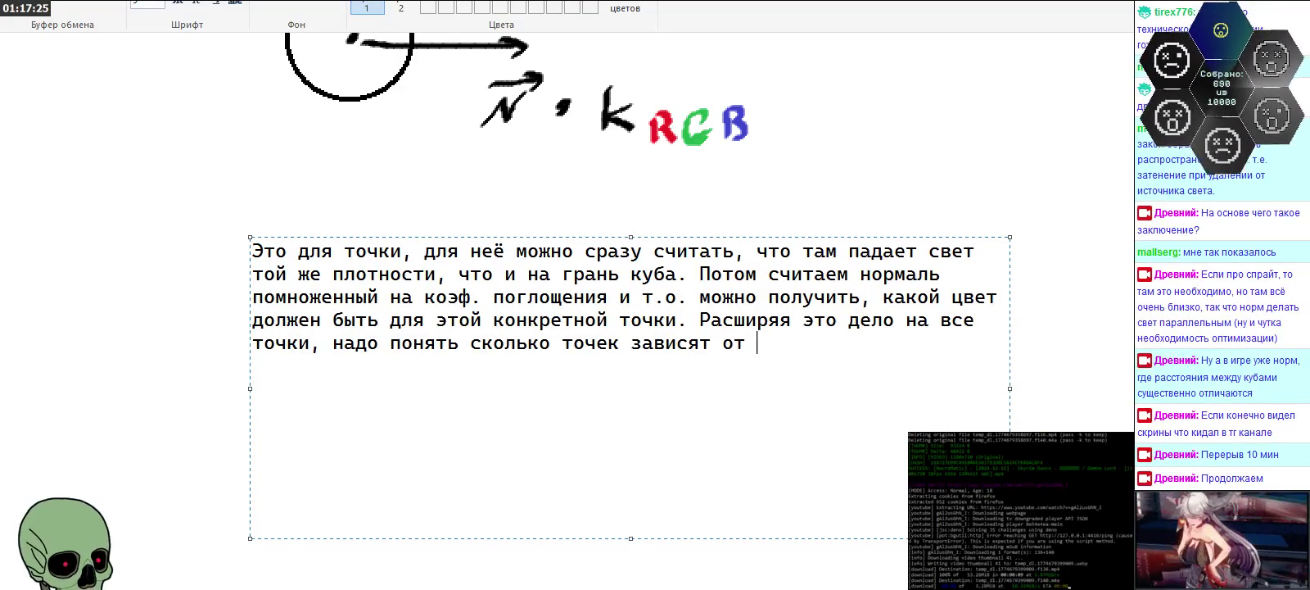
pyautogui.write(' света')
# Step: Add 'с первой грани, второй и так далее. То есть 100к точек зависят от 1 грани, 100к от 2'
pyautogui.write('l')
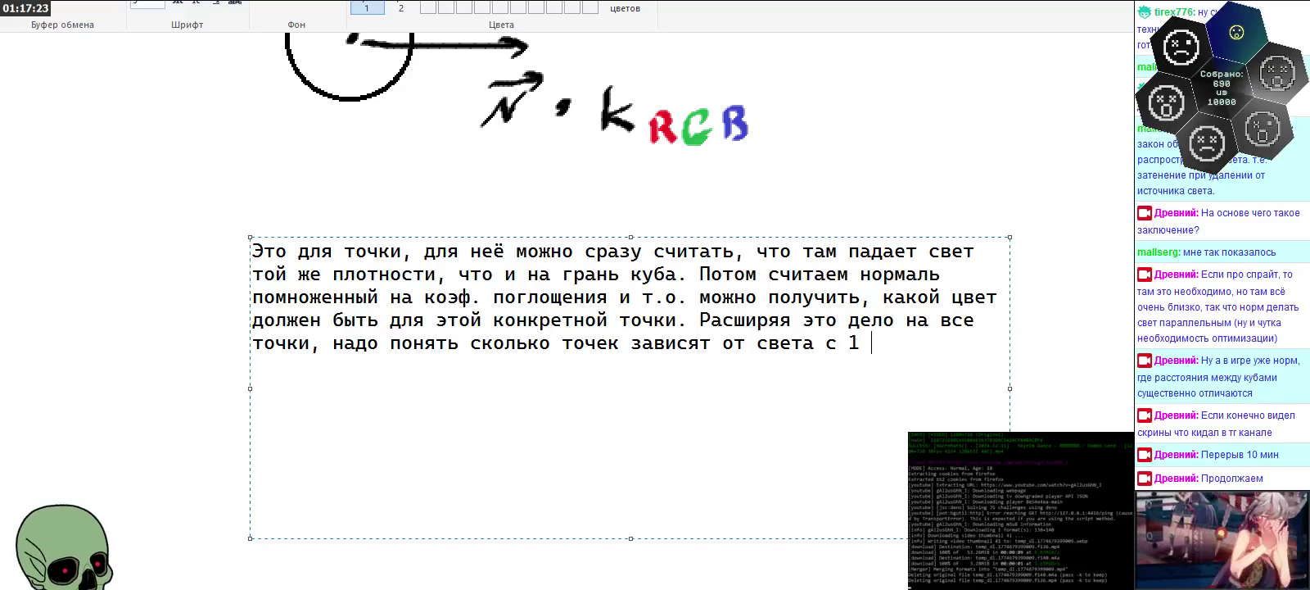
pyautogui.press('BackSpace')
pyautogui.press('BackSpace')
pyautogui.write('перво')
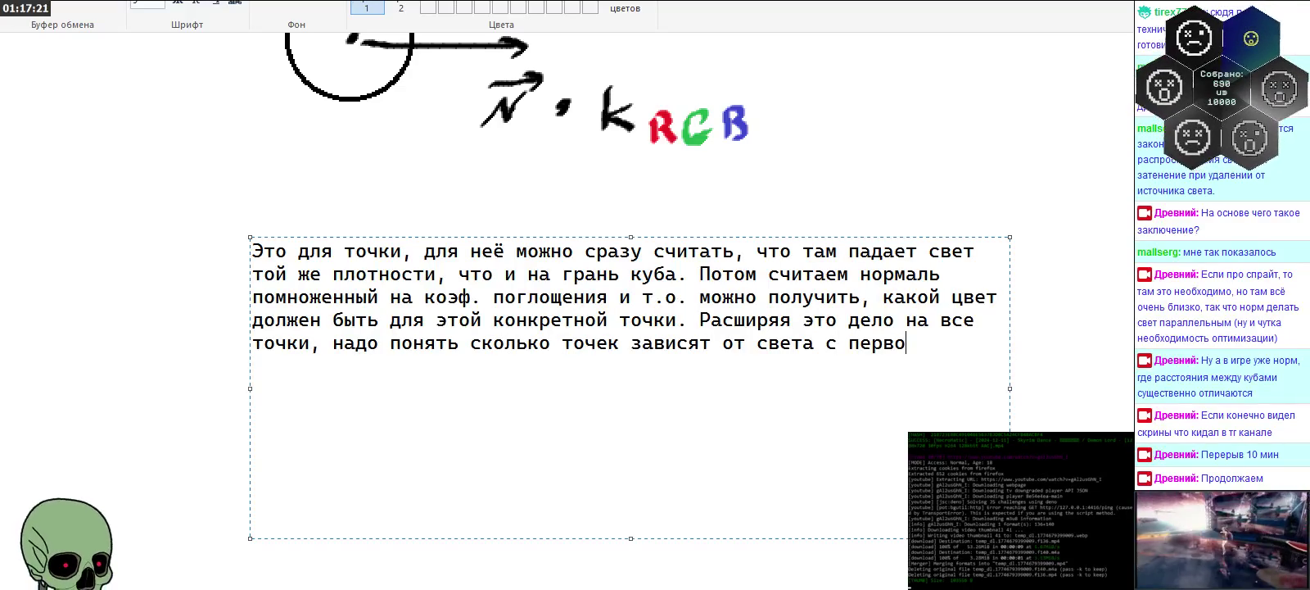
pyautogui.write('й')
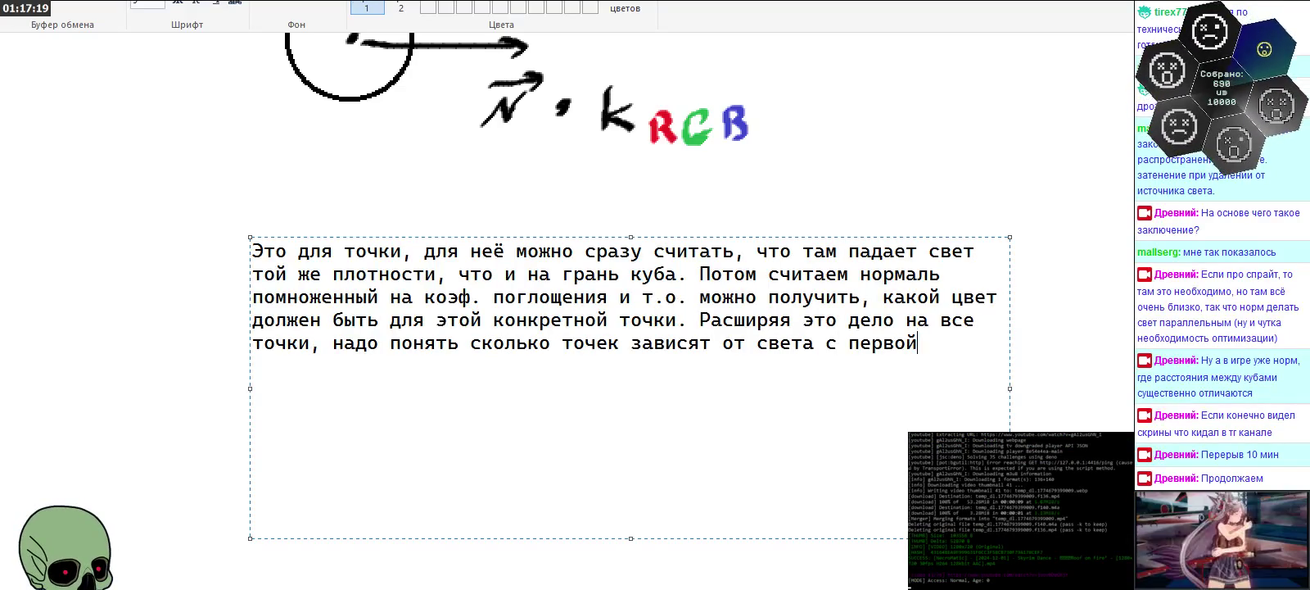
pyautogui.press('BackSpace')
pyautogui.press('BackSpace')
pyautogui.press('BackSpace')
pyautogui.write('первой ')
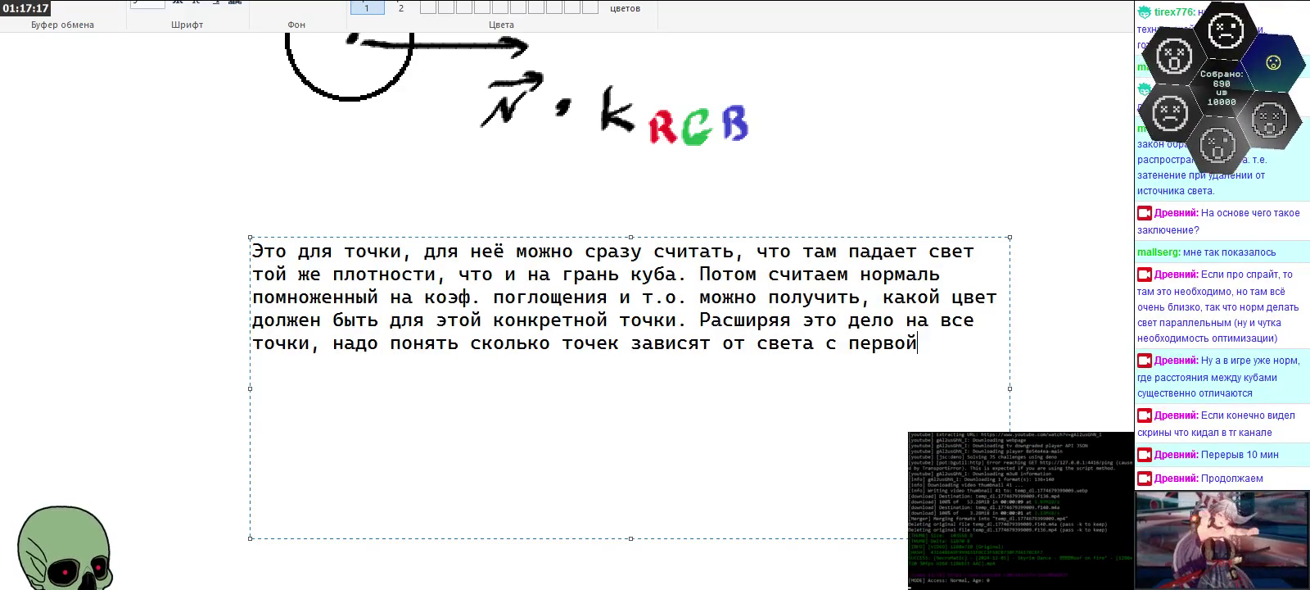
pyautogui.write('грани')
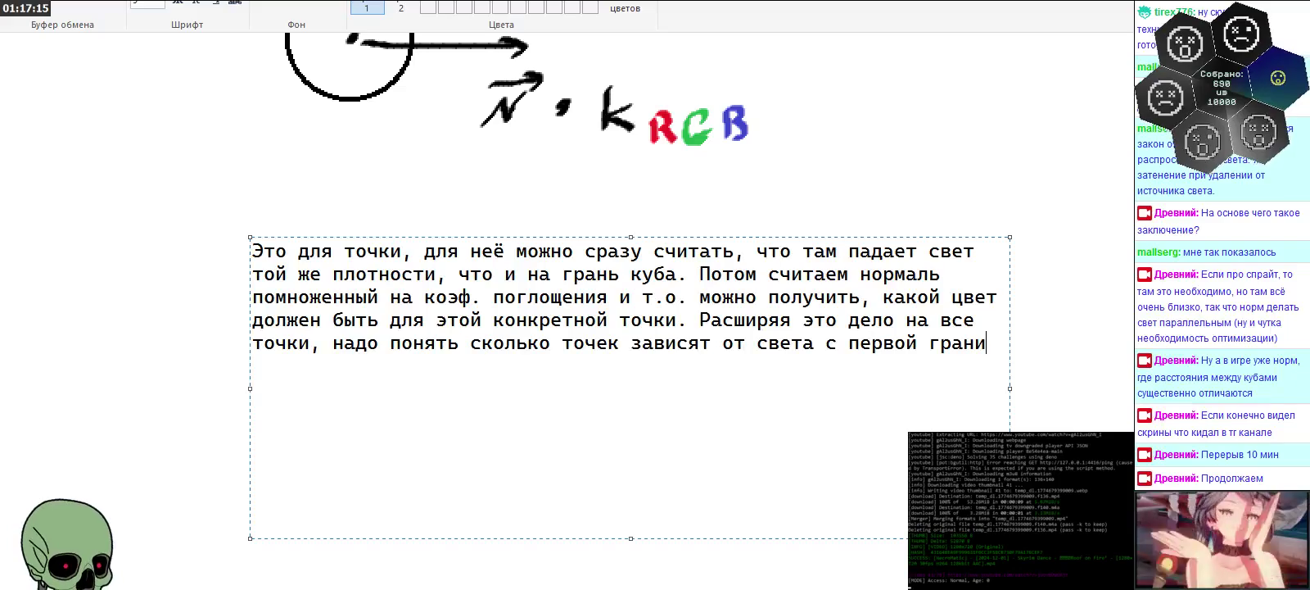
pyautogui.write(',')
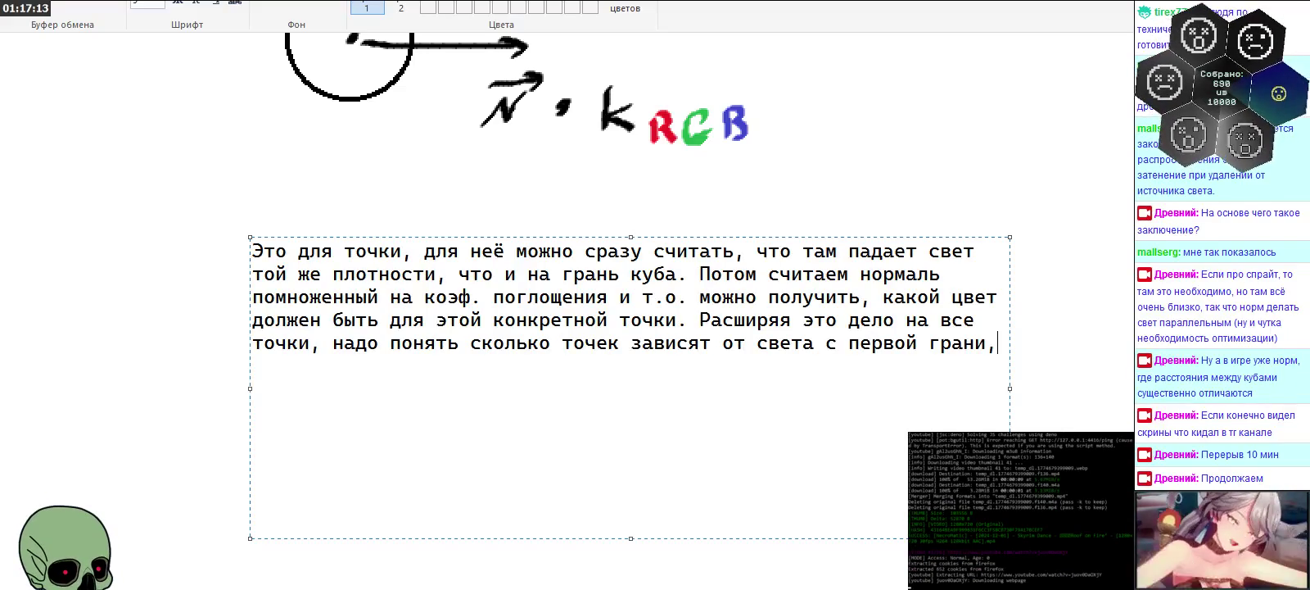
pyautogui.write(' второй и так далее')
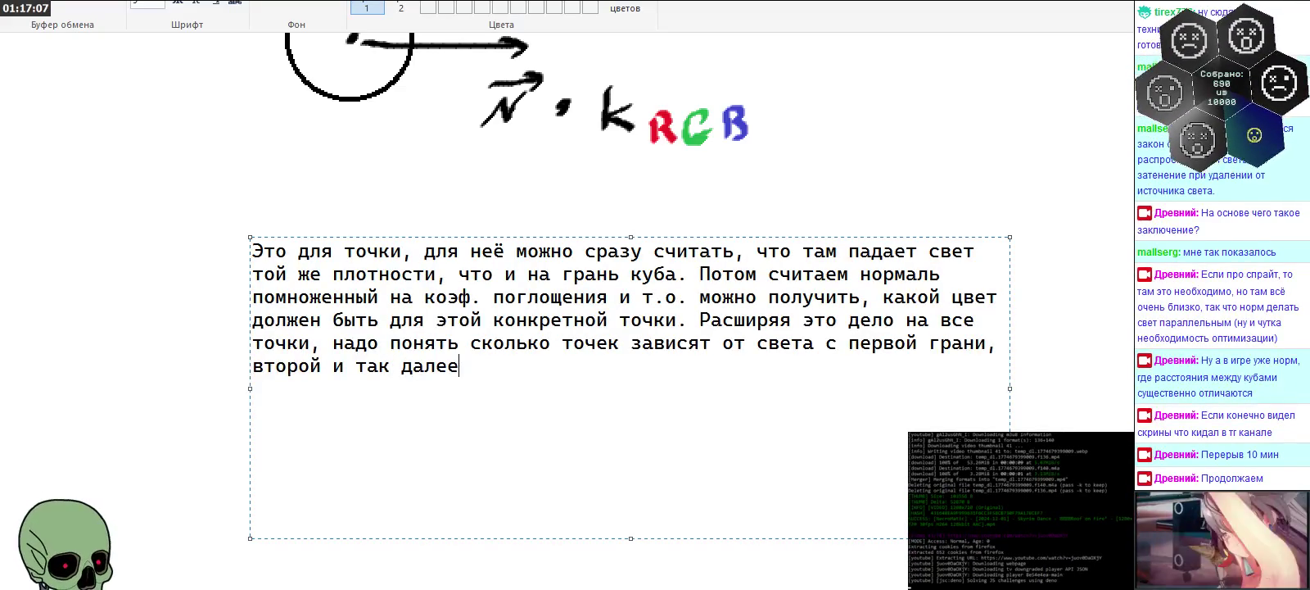
pyautogui.write('. То есть 100к то')
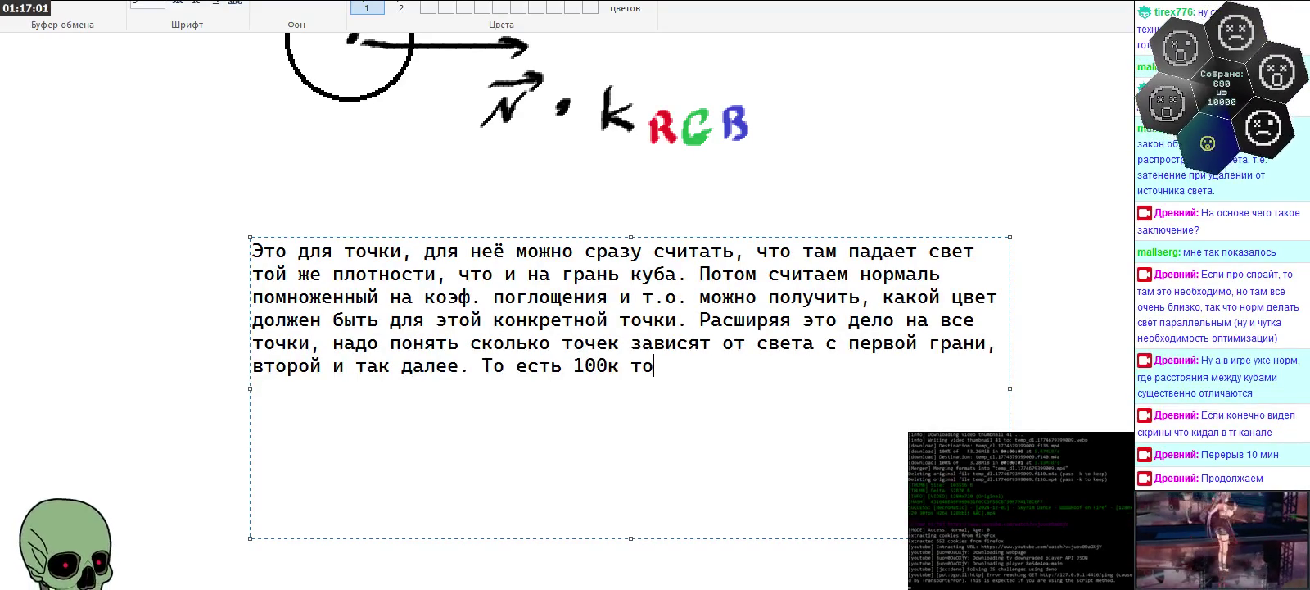
pyautogui.write('чек ')
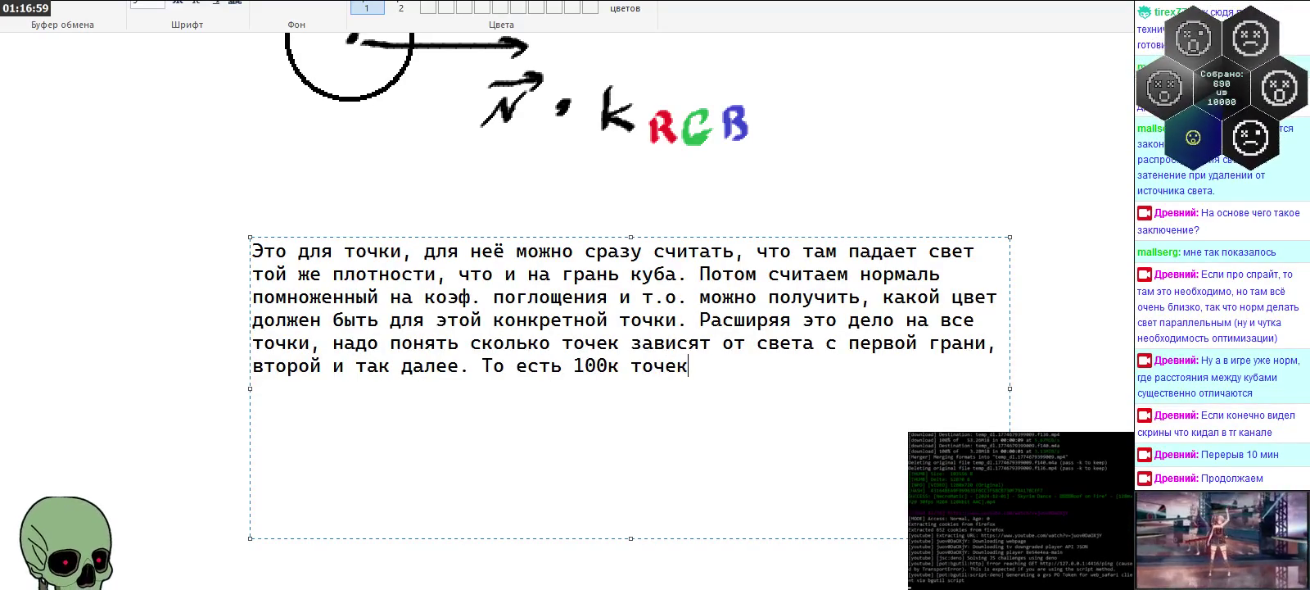
pyautogui.write('зави')
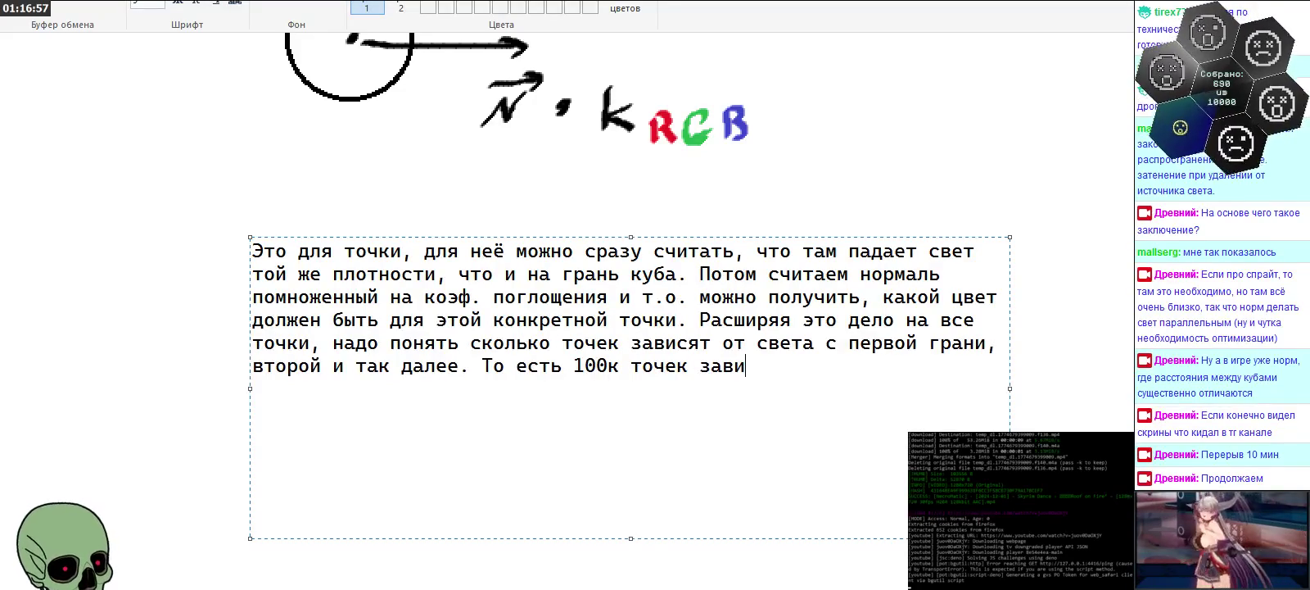
pyautogui.write('я')
pyautogui.press('BackSpace')
pyautogui.write('с')
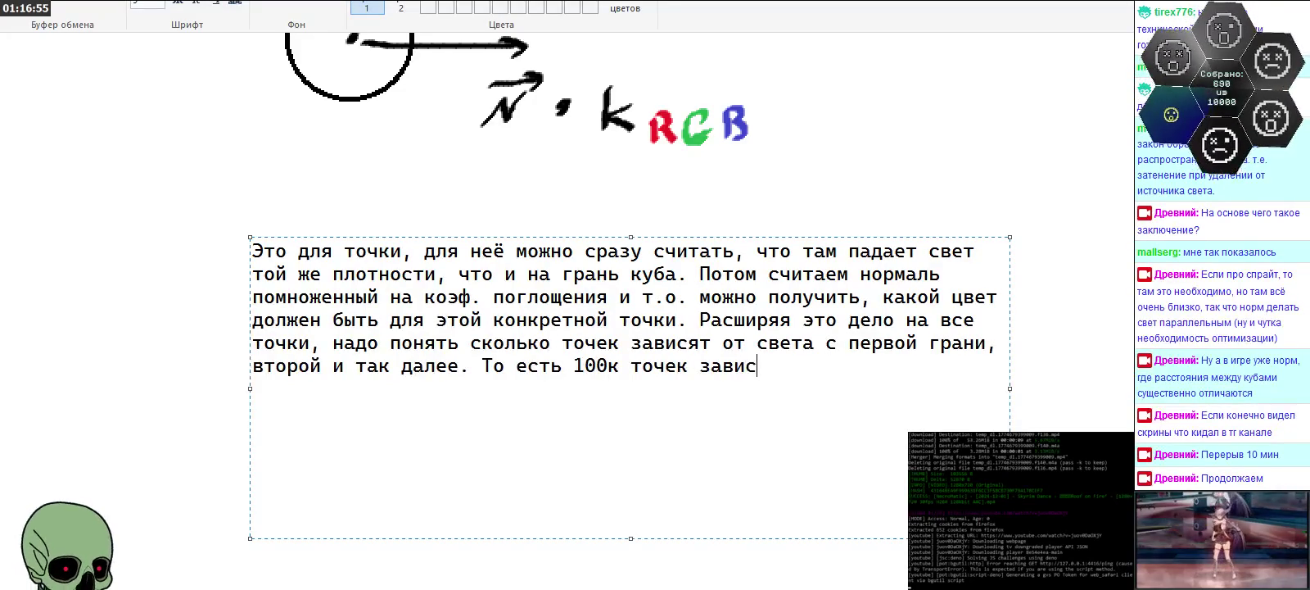
pyautogui.write('ят')
pyautogui.write(' то')
pyautogui.press('BackSpace')
pyautogui.press('BackSpace')
pyautogui.write('от ')
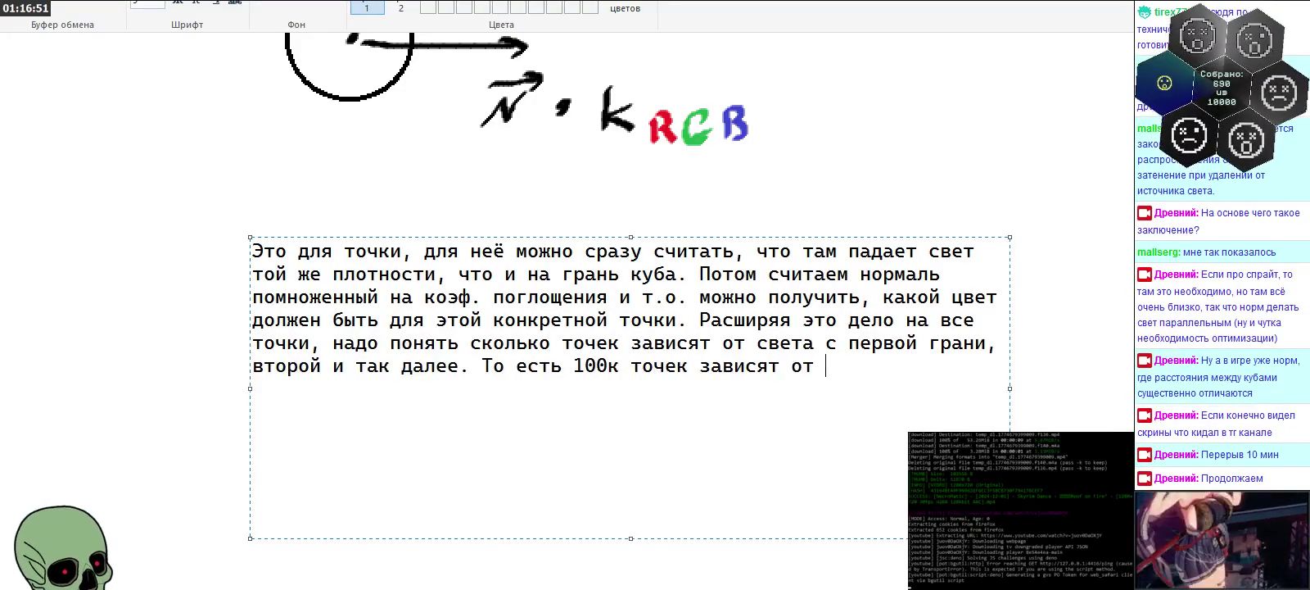
pyautogui.write('1 грани')
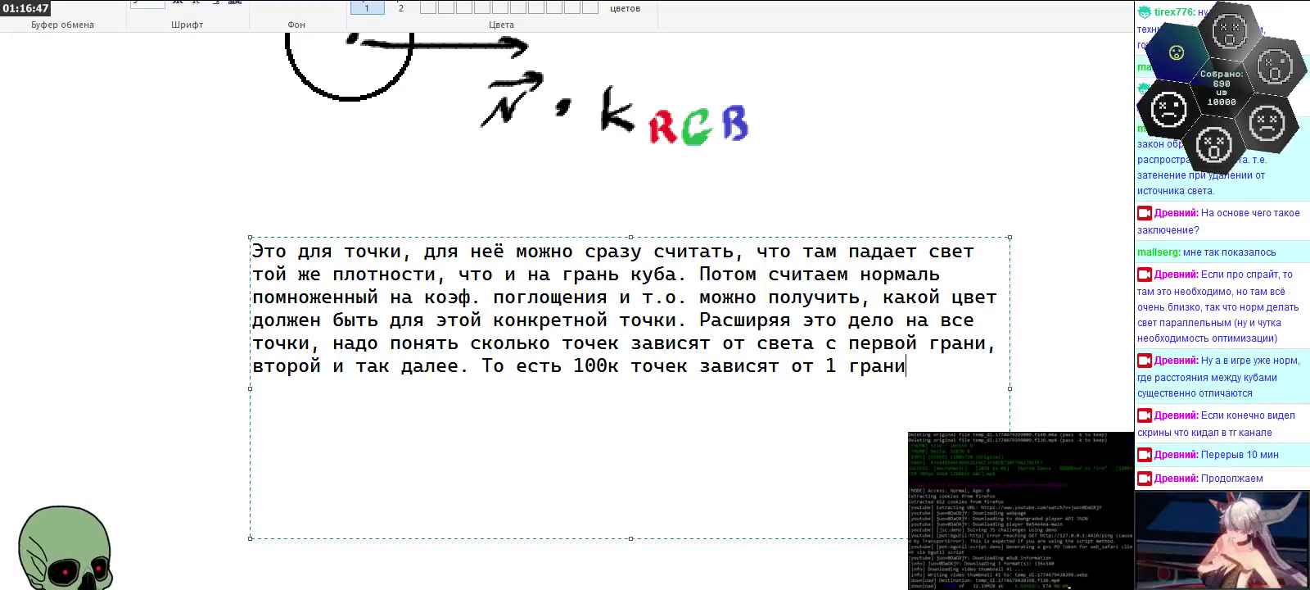
pyautogui.write(', 100к от 2,')
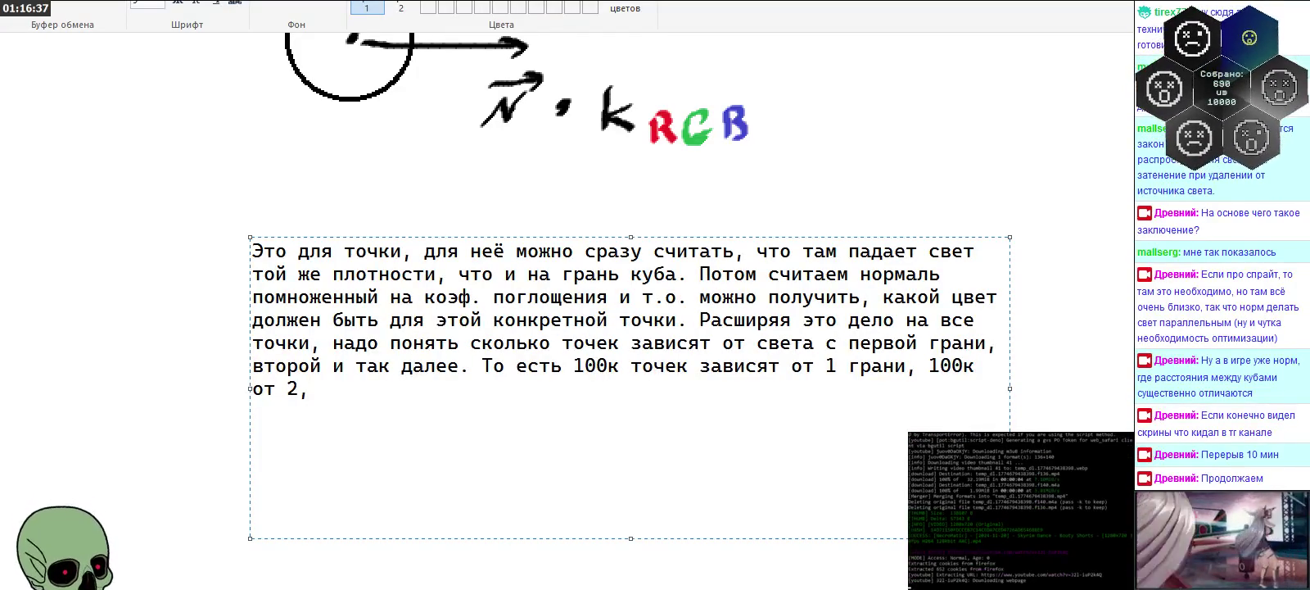
pyautogui.hotkey('alt', 'Tab')
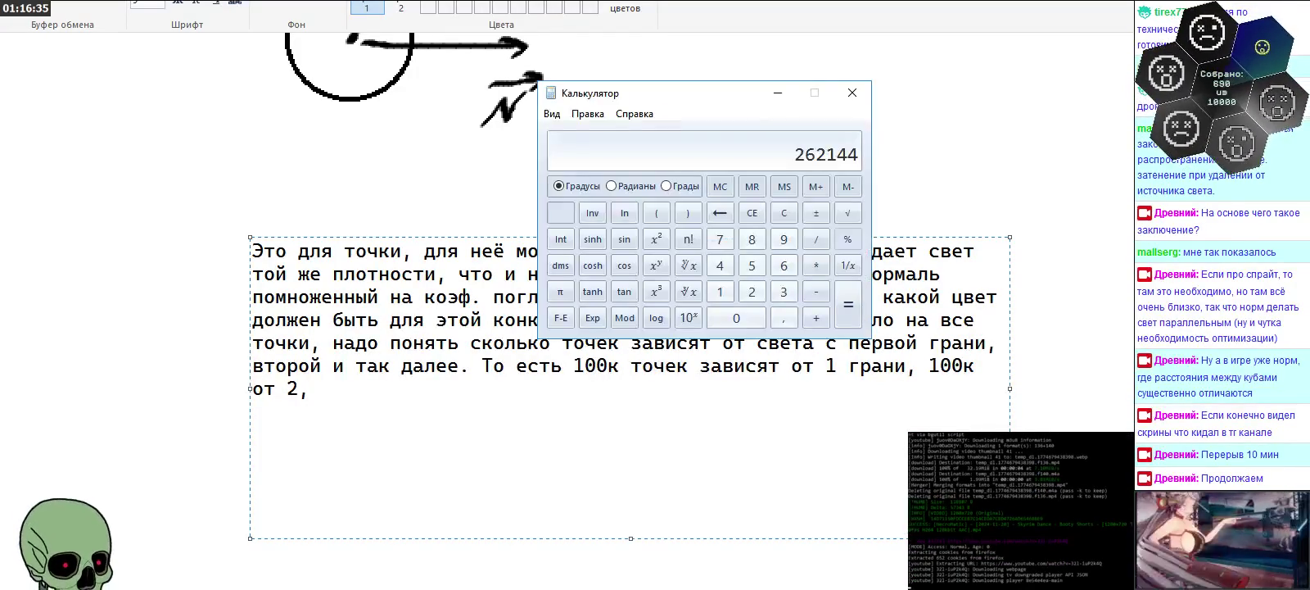
pyautogui.hotkey('alt', 'Tab')
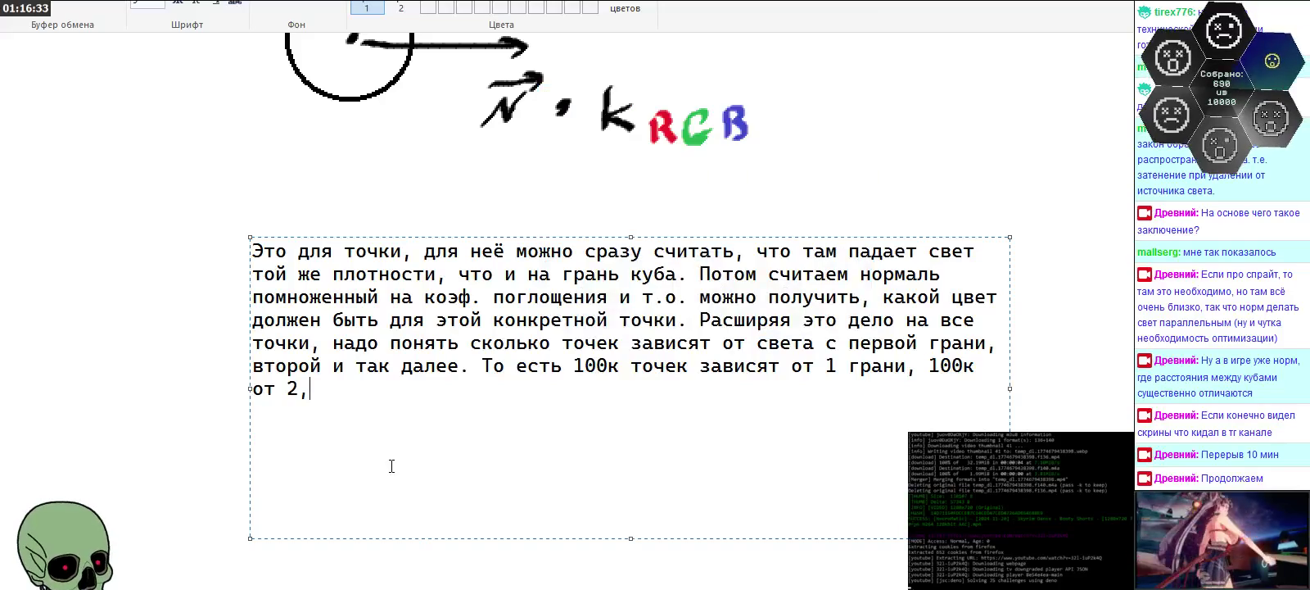
# Step: Add 'и 62144 от третьей. Тогда считаем по каждой грани по некоторым усредненным значениям (не будем же мы хранить…'
pyautogui.write('и ')
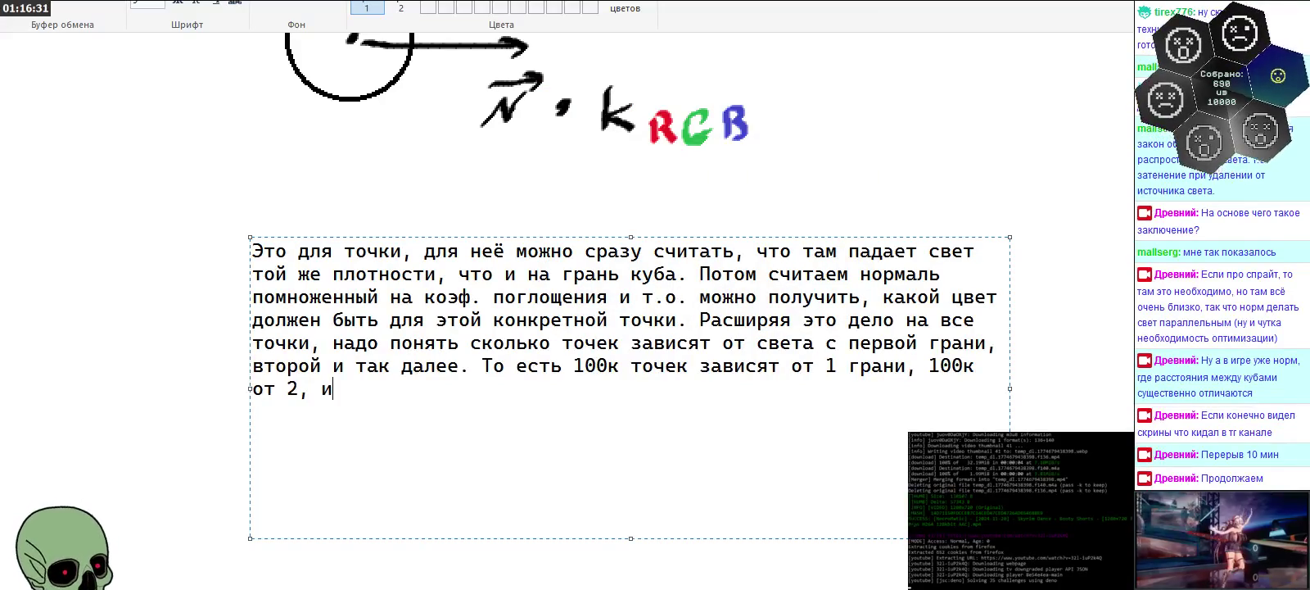
pyautogui.write('6214')
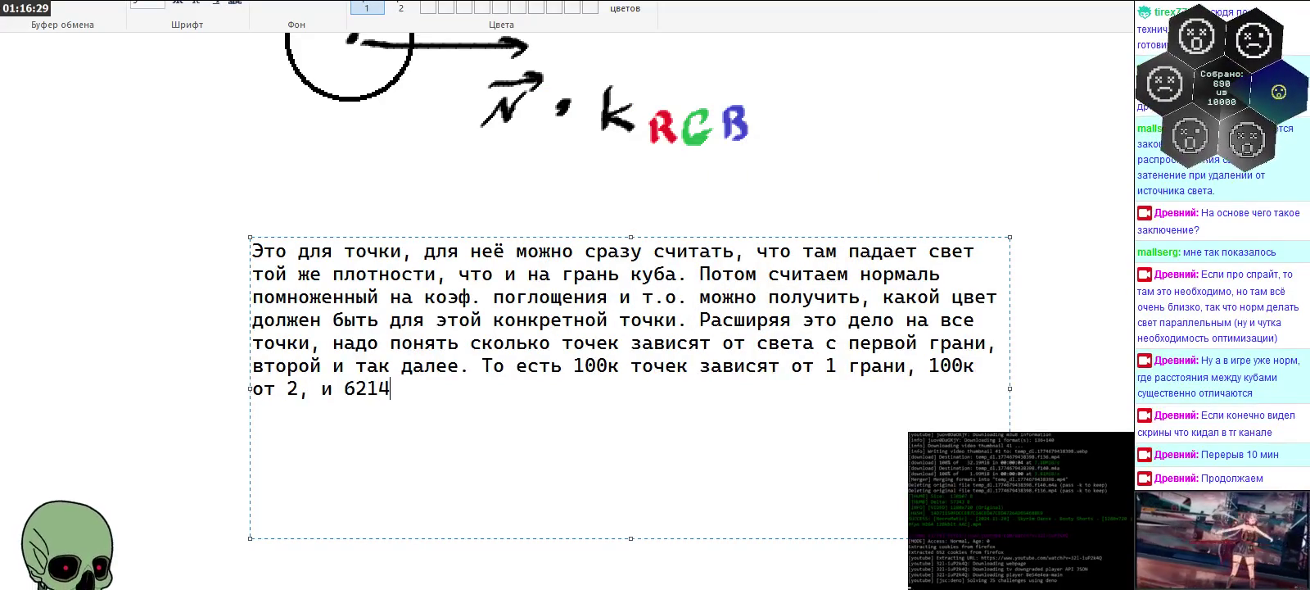
pyautogui.write('4 от третьей.')
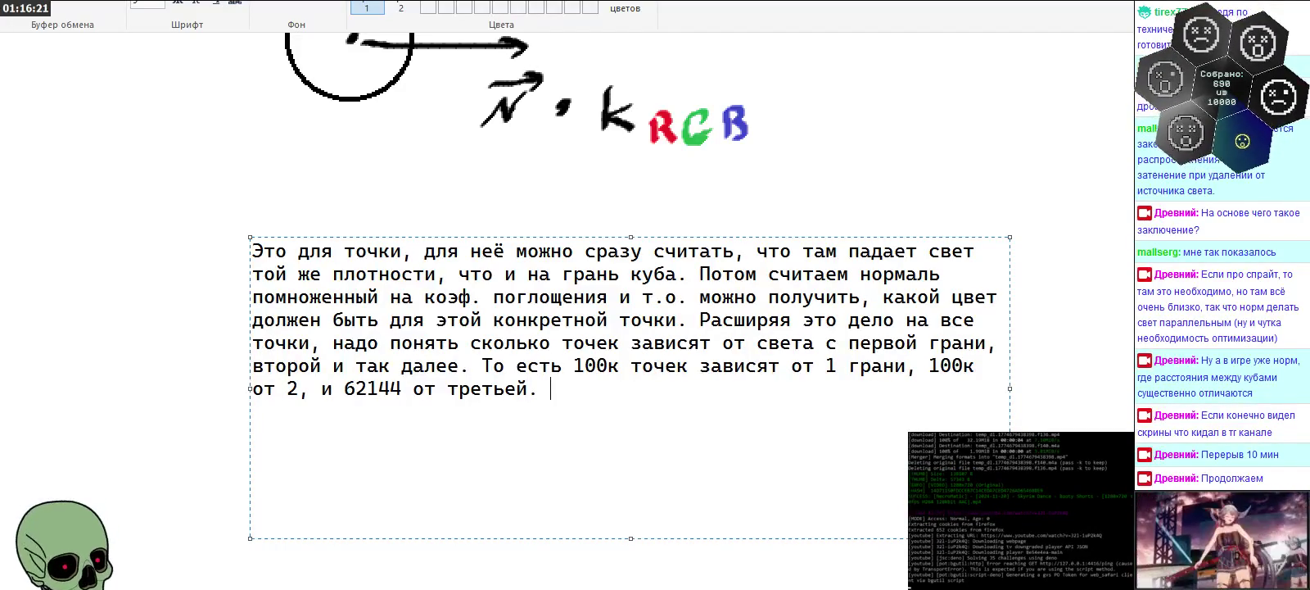
pyautogui.write(' Тогда ')
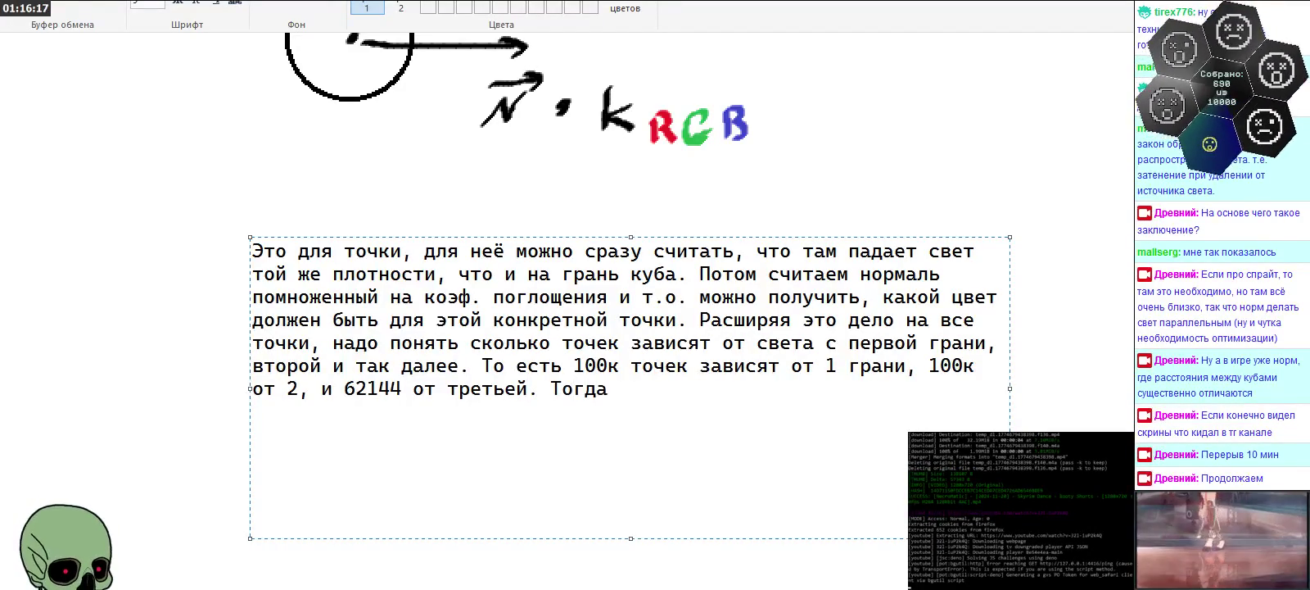
pyautogui.write('считае')
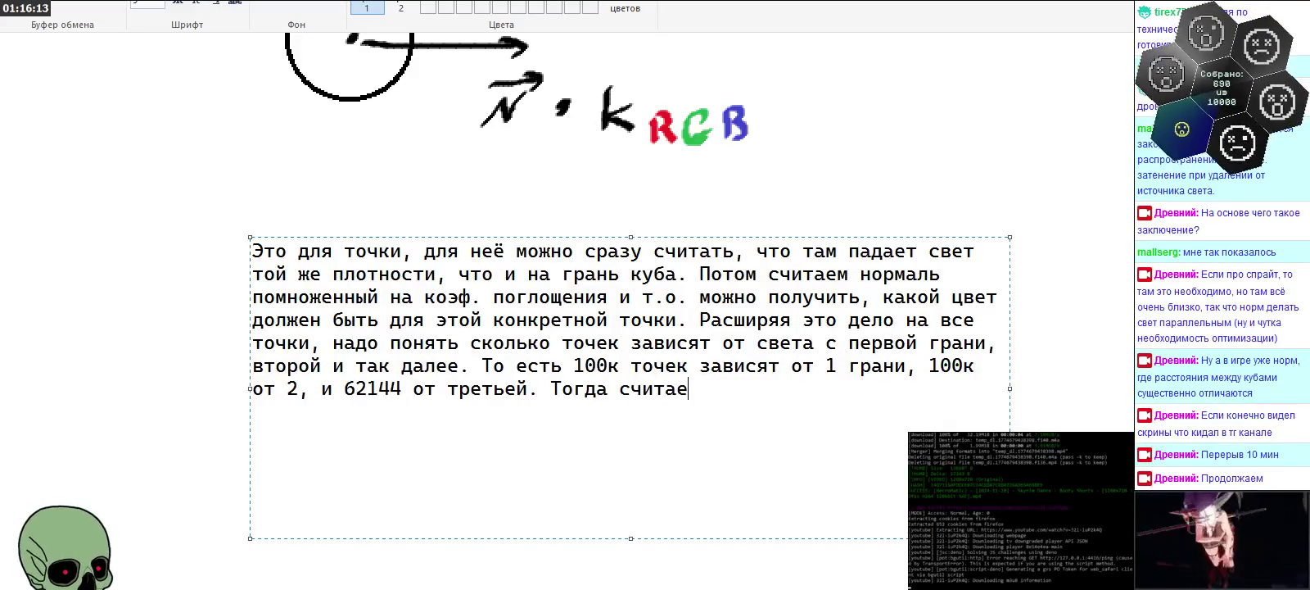
pyautogui.write('м по каждой грани')
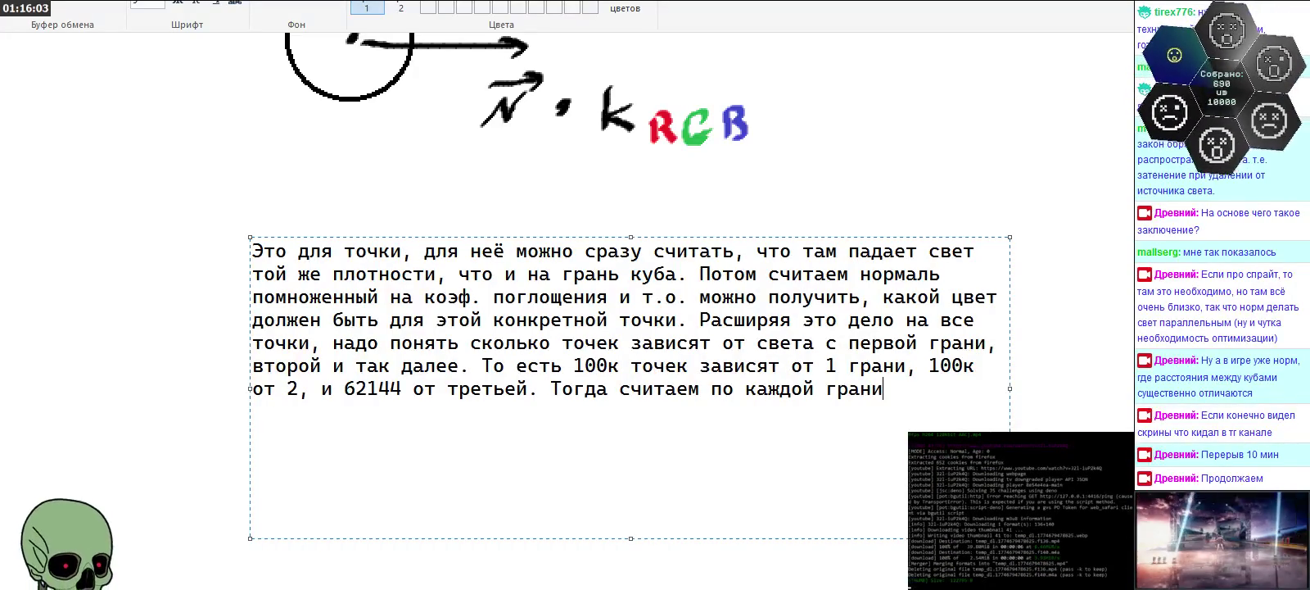
pyautogui.write(' по')
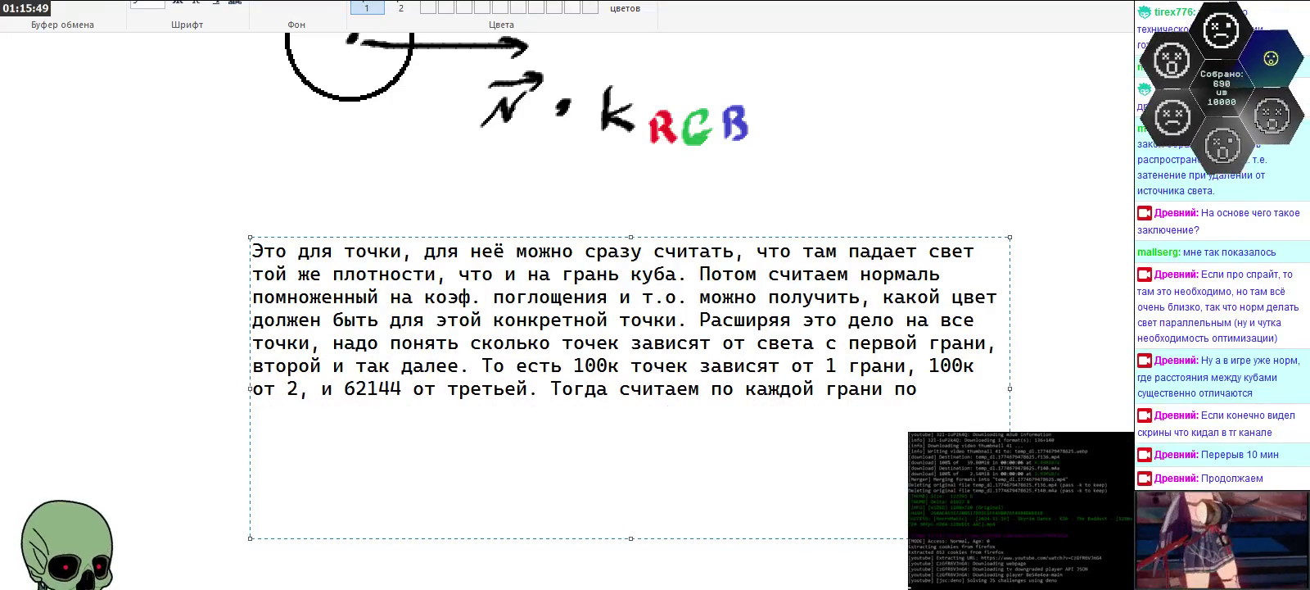
pyautogui.write(' некоторым усредненным значениям (не будем же мы хранить в пик')
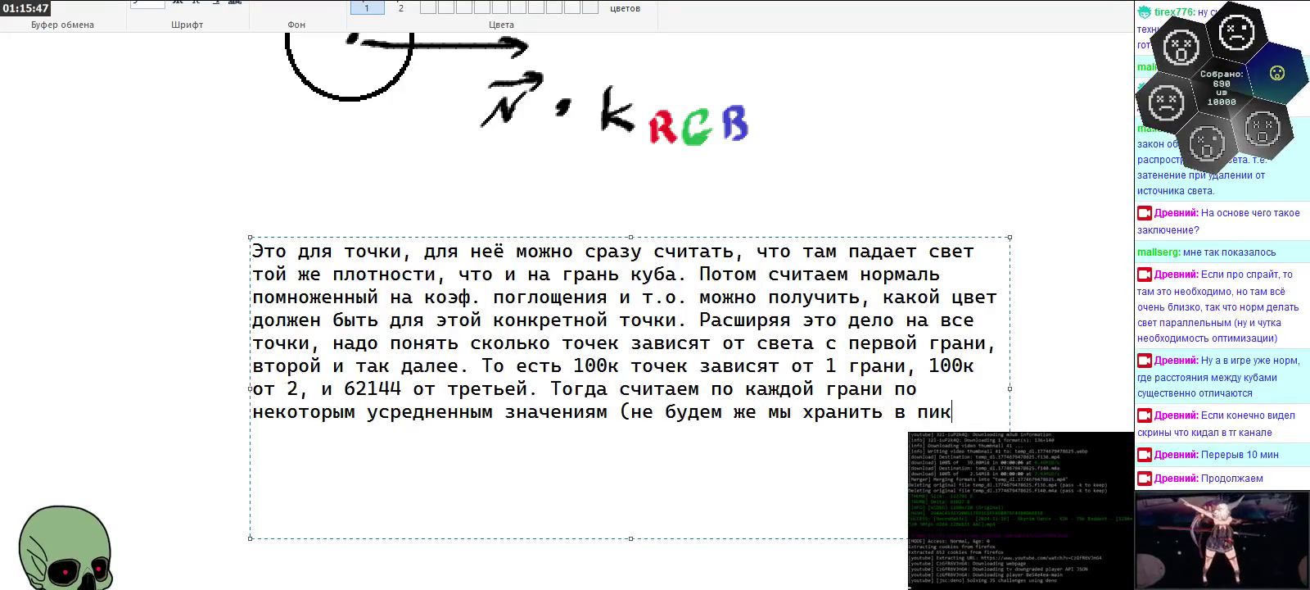
pyautogui.write('селел')
# Step: Add '…всех точек, а только число 100000, что подразумевает 100000 от 262144, то есть'
pyautogui.press('BackSpace')
pyautogui.write('все 100')
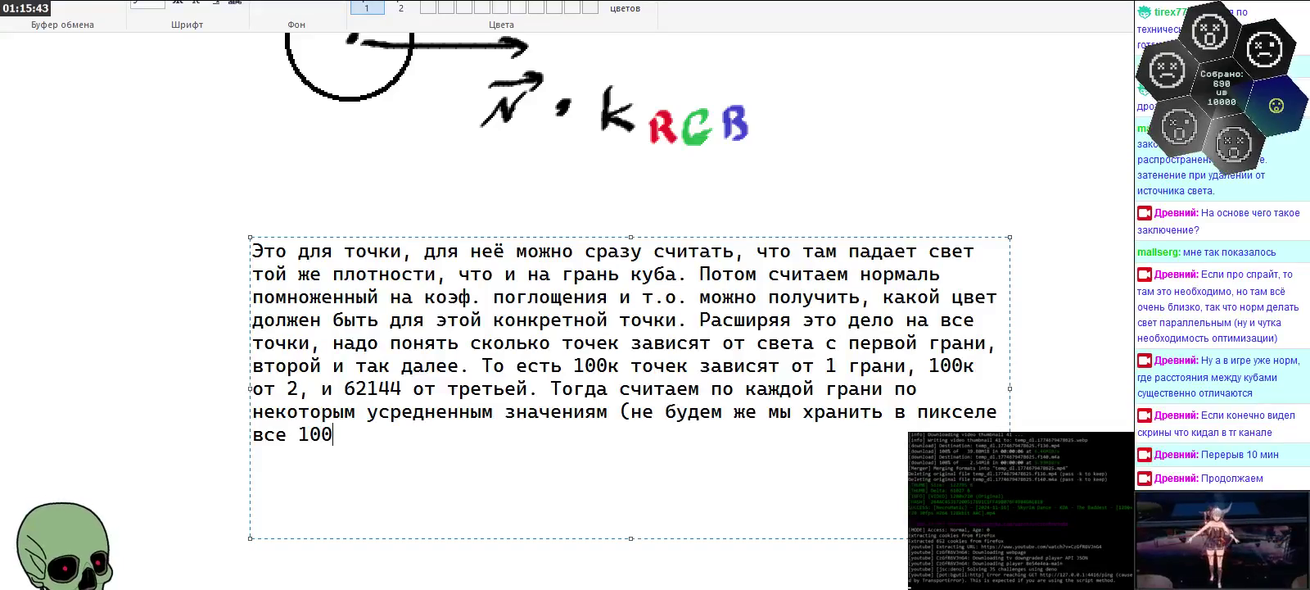
pyautogui.press('BackSpace')
pyautogui.press('BackSpace')
pyautogui.press('BackSpace')
pyautogui.write('262144 точ')
pyautogui.press('BackSpace')
pyautogui.write('очек')
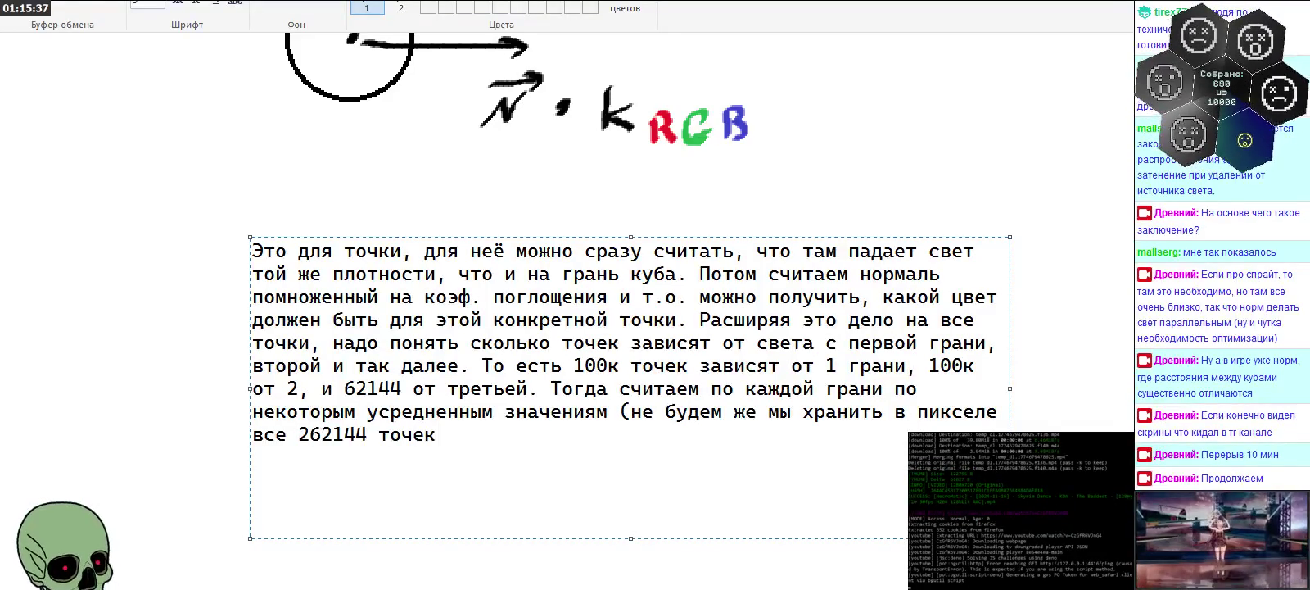
pyautogui.write(',а только там число ')
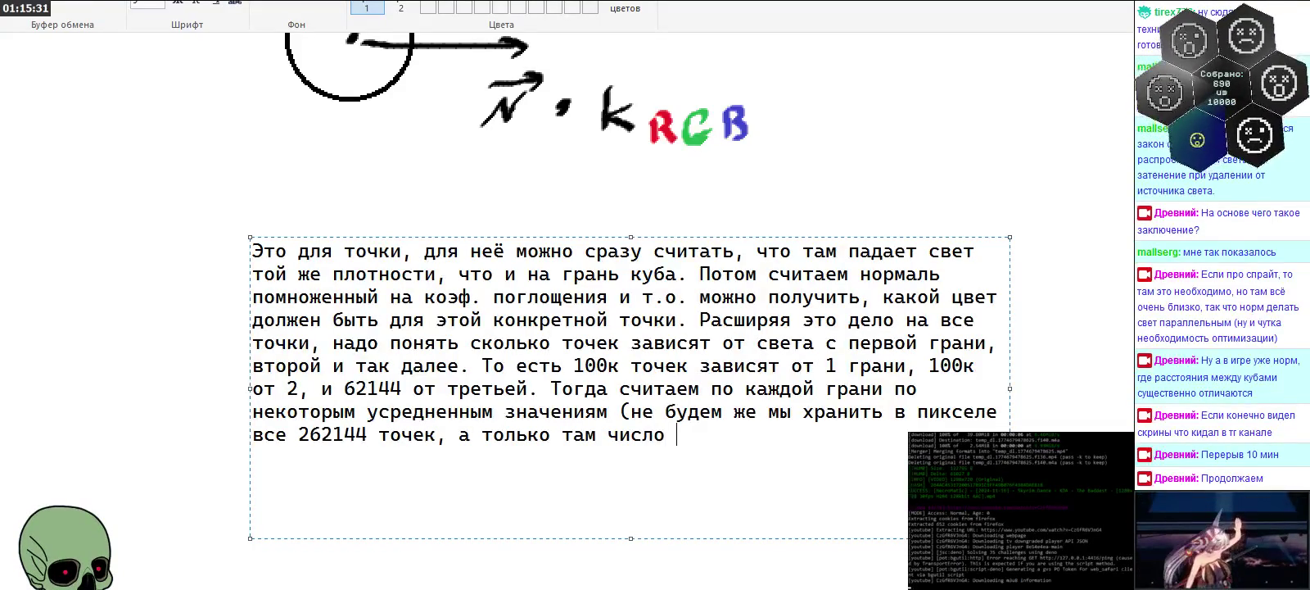
pyautogui.write('10000')
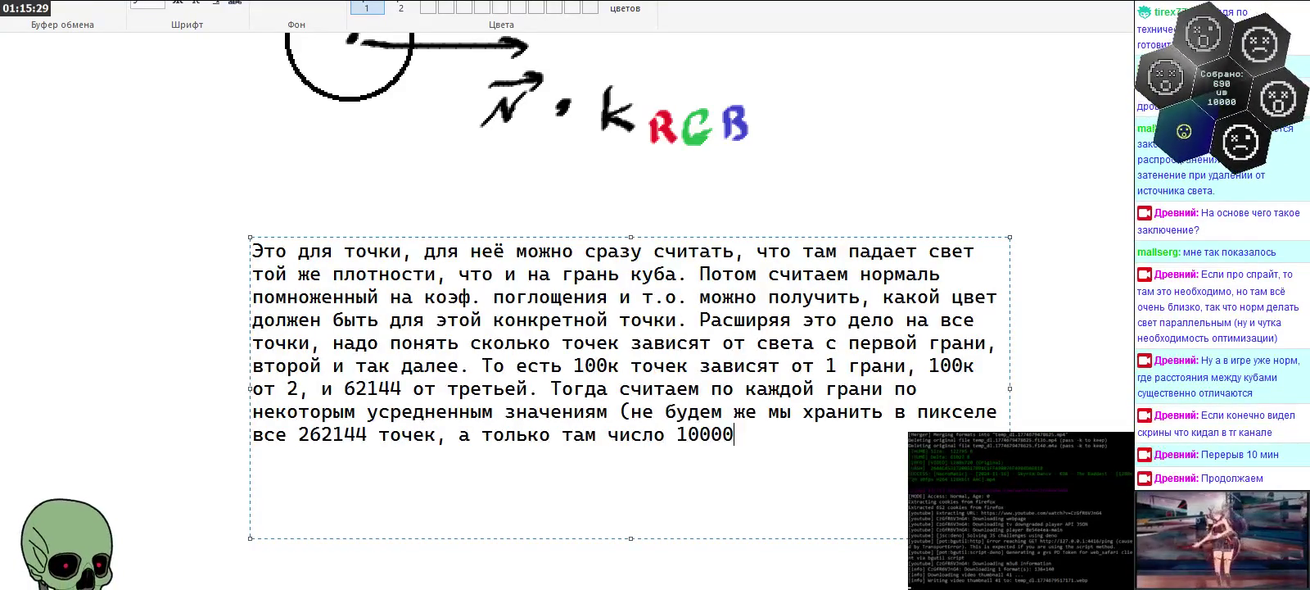
pyautogui.write('0')
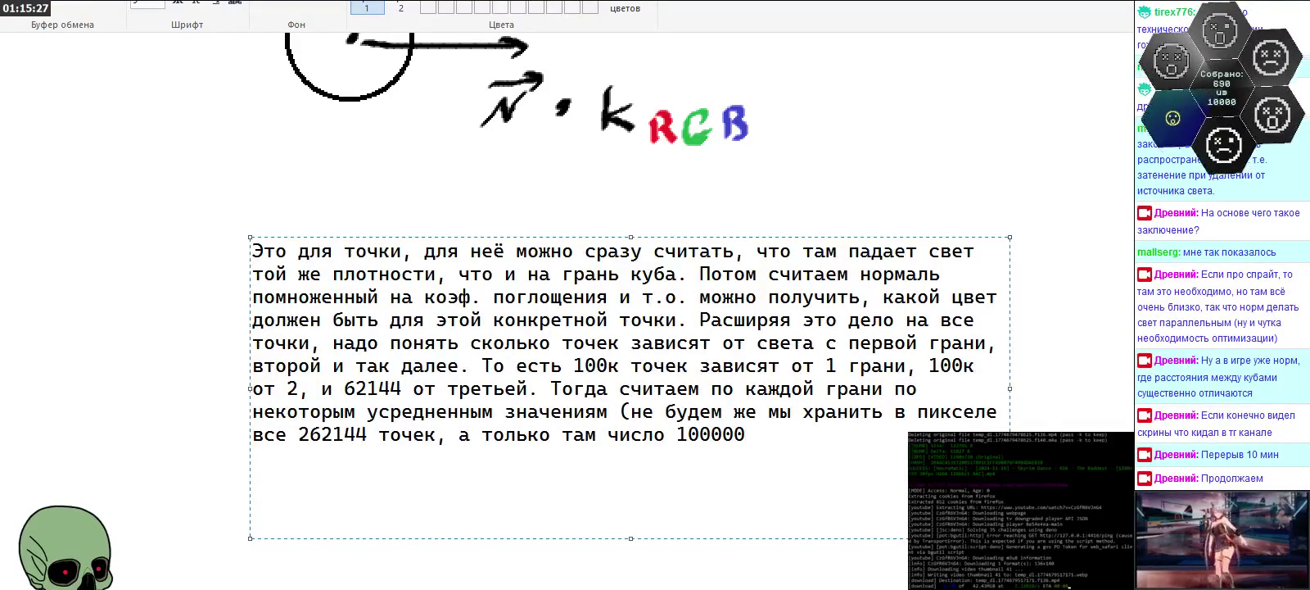
pyautogui.write(', что подразу')
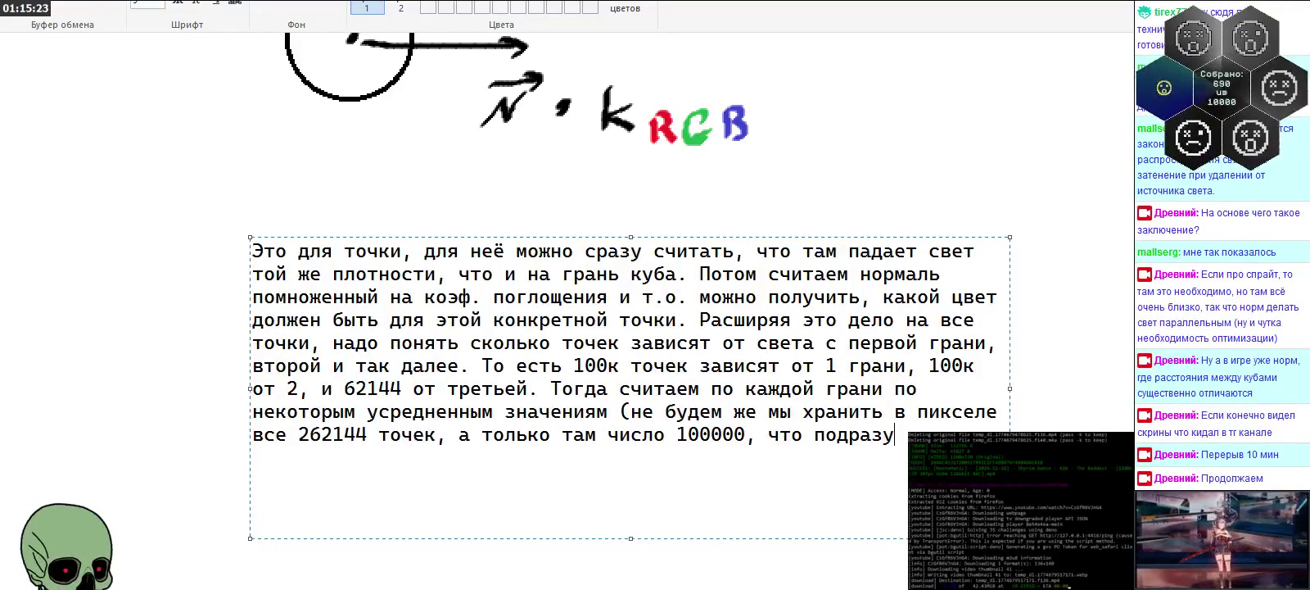
pyautogui.write('ме')
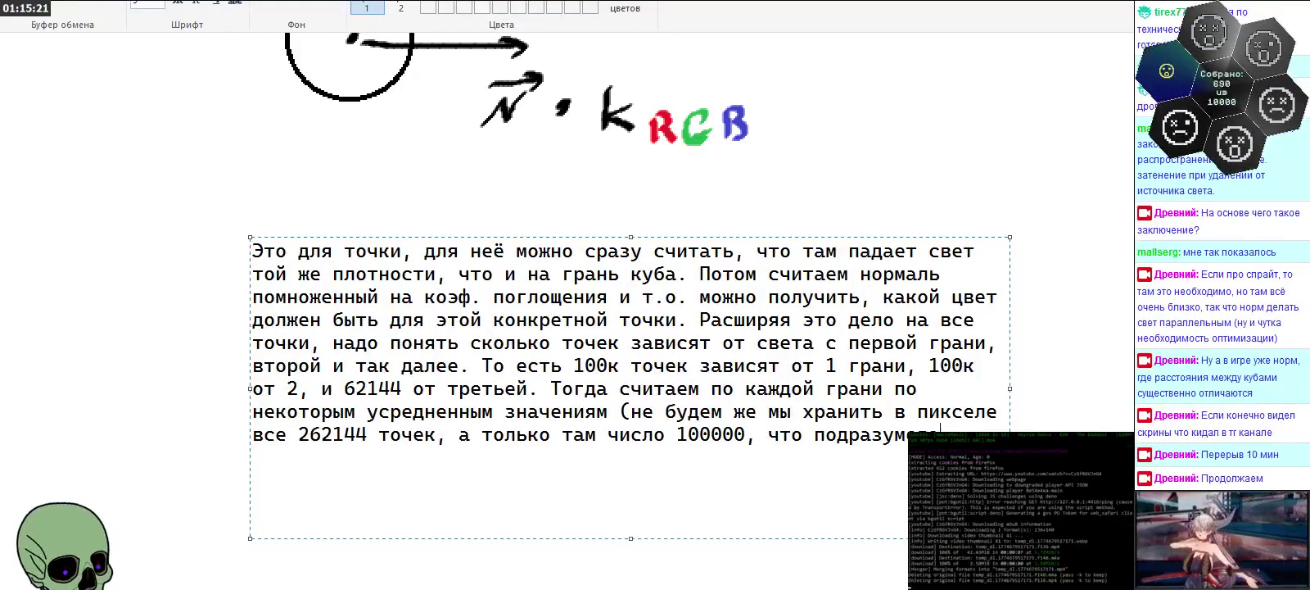
pyautogui.write('вает 10')
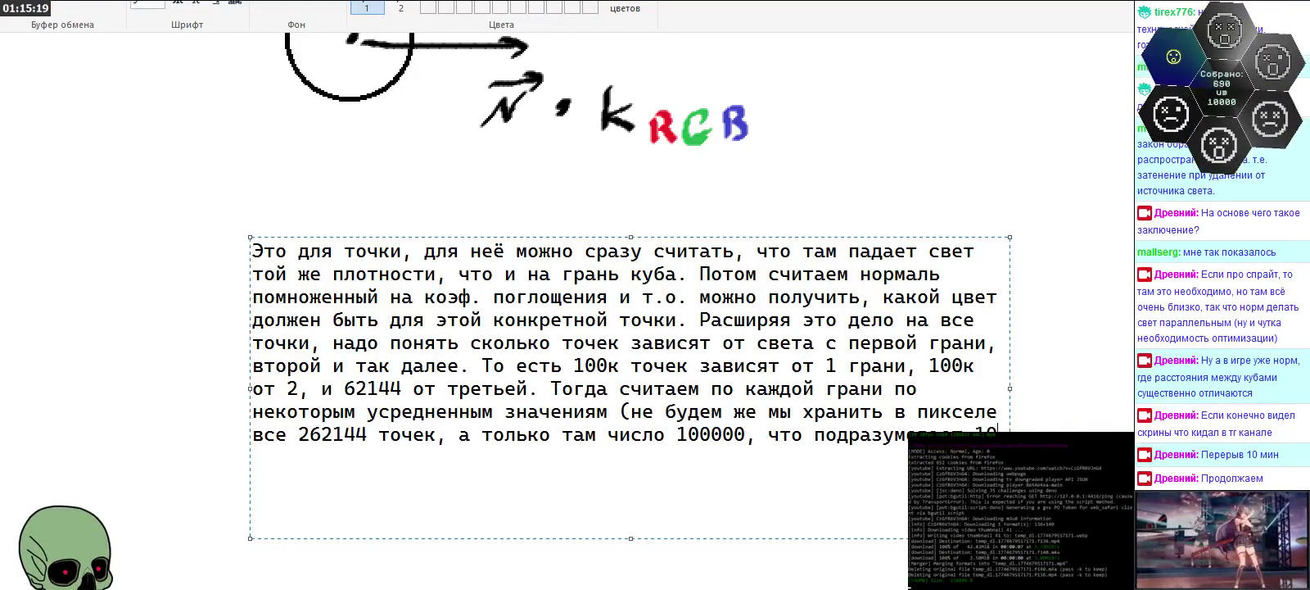
pyautogui.write('0000 от 262')
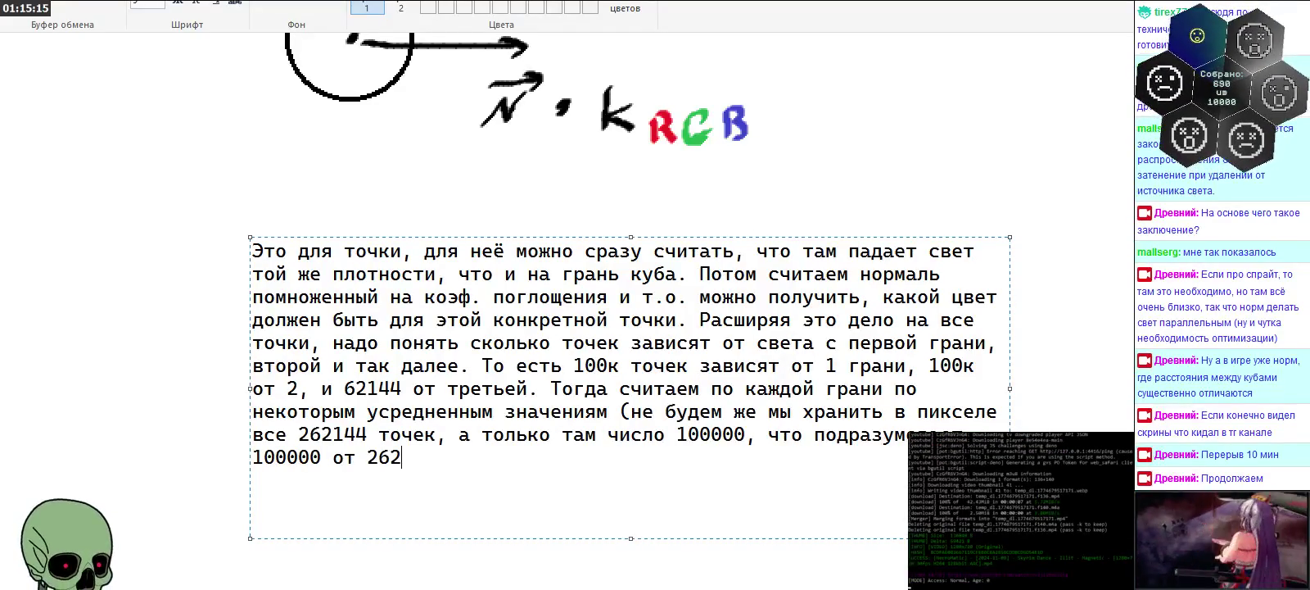
pyautogui.write('144,то есть')
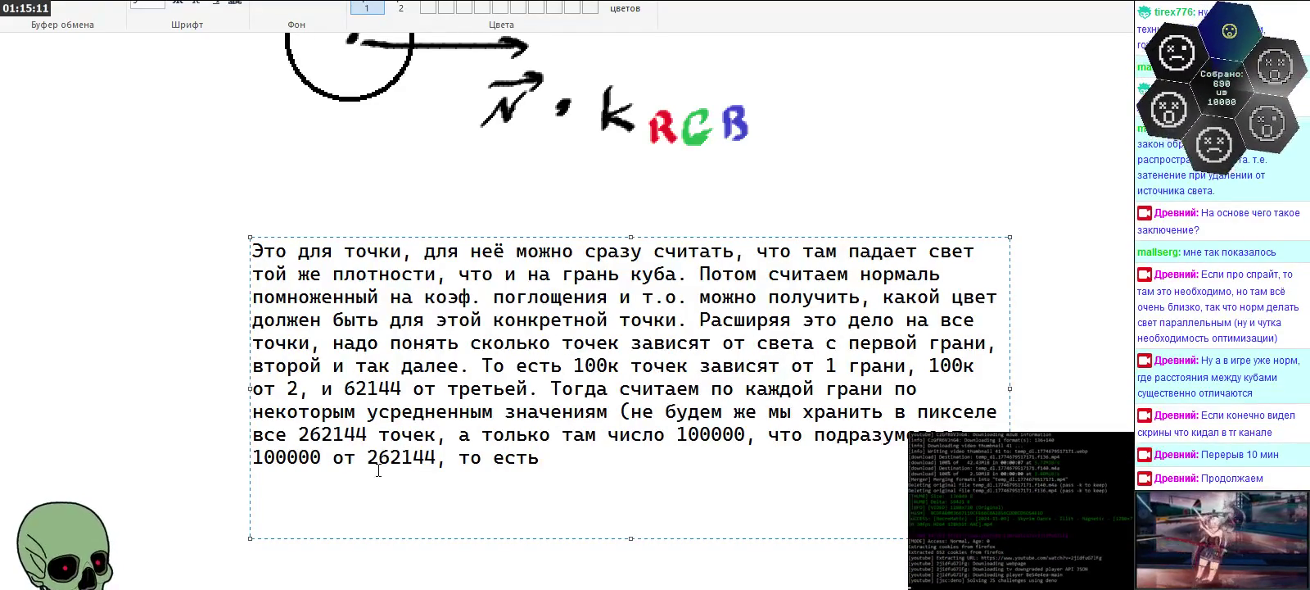
# Step: Compute 100000 / 262144 in Windows Calculator
pyautogui.hotkey('alt', 'Tab')
pyautogui.click(786, 213)
pyautogui.write('0000 / 262144')
pyautogui.press('Return')
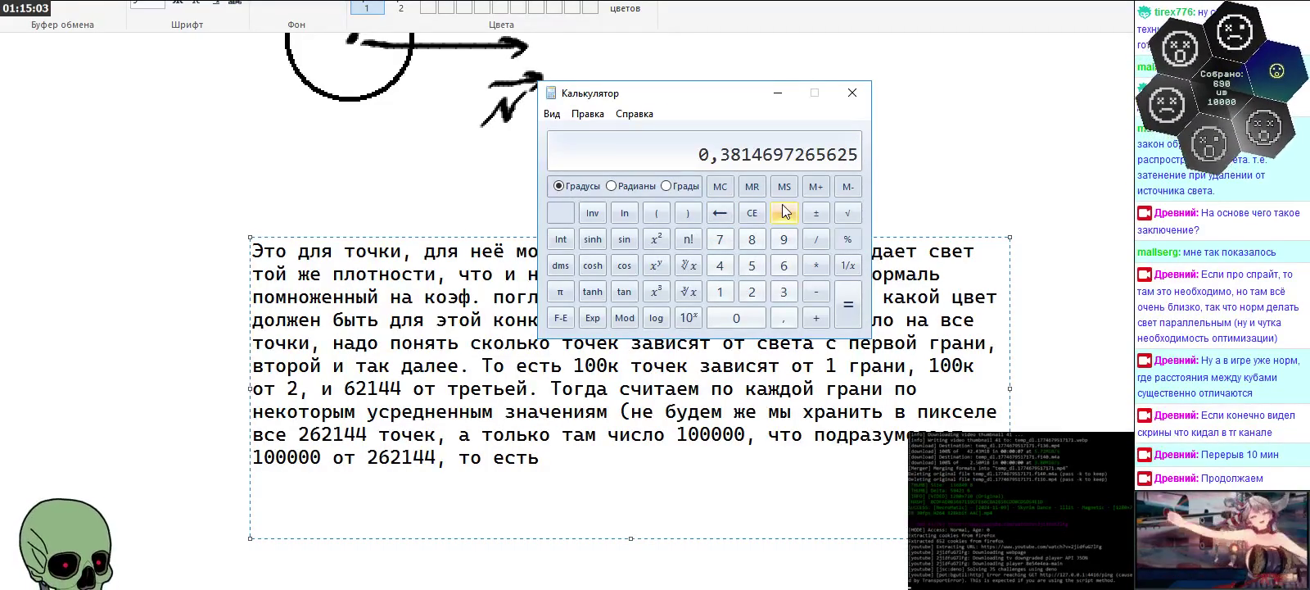
pyautogui.click(654, 460)
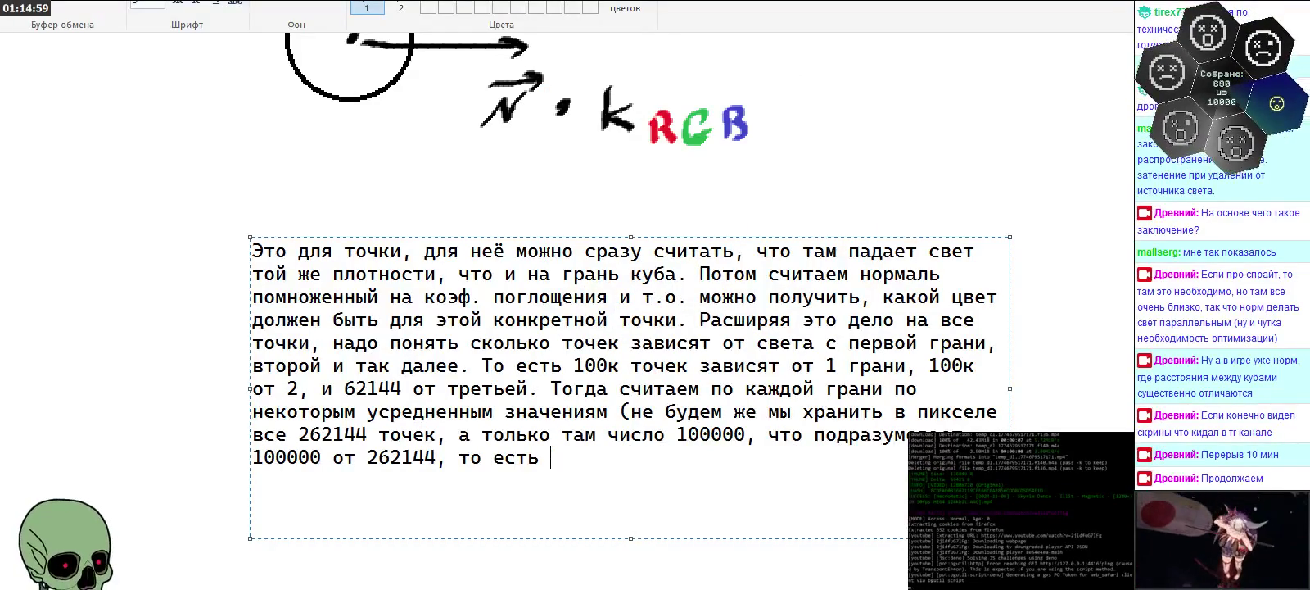
# Step: Finish with '~0.38 как доля от общего числа, вроде как должны получить норм цвет для пикселя.' and commit the text
pyautogui.write('~')
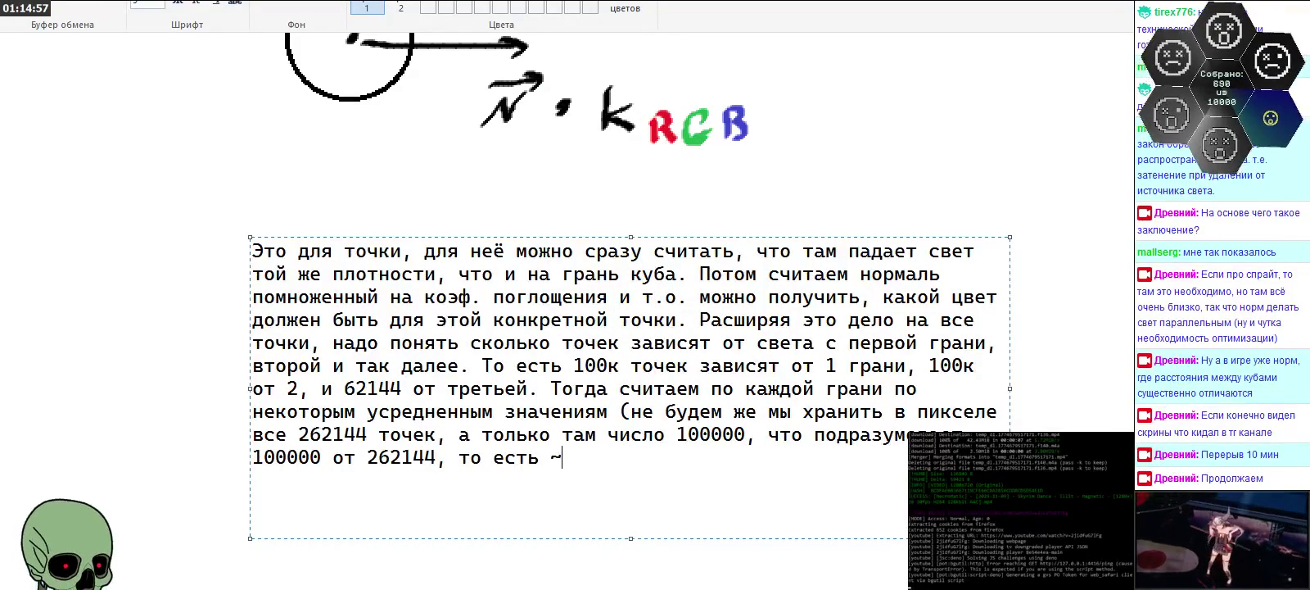
pyautogui.hotkey('alt', 'Tab')
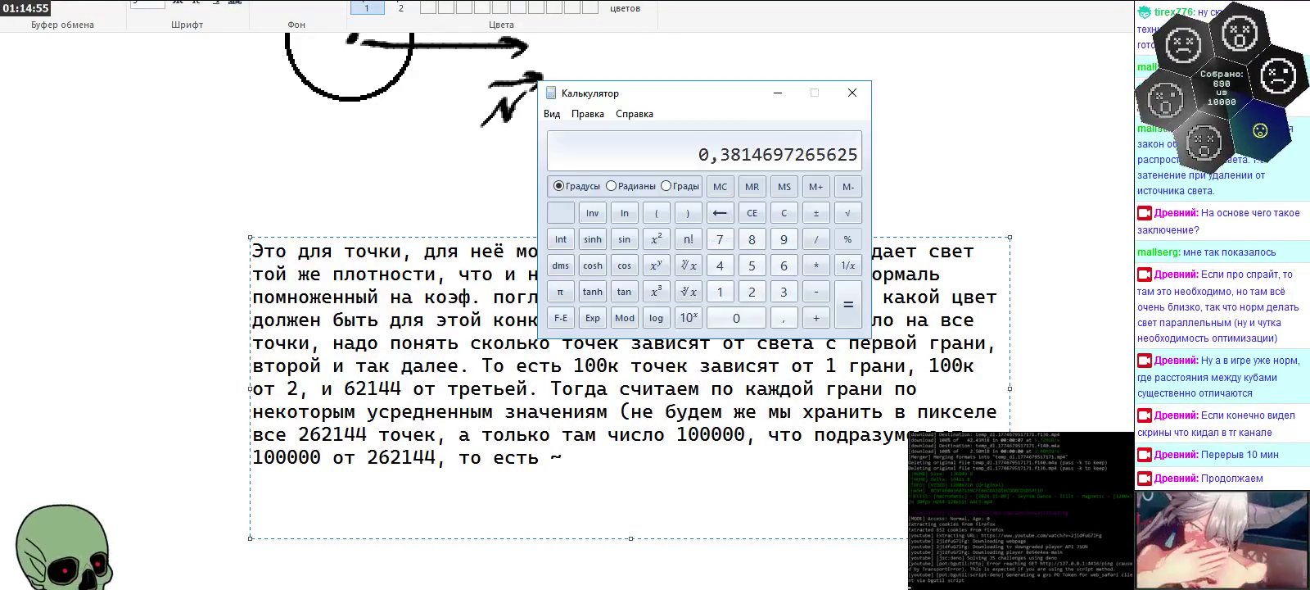
pyautogui.hotkey('alt', 'Tab')
pyautogui.write('0,')
pyautogui.press('BackSpace')
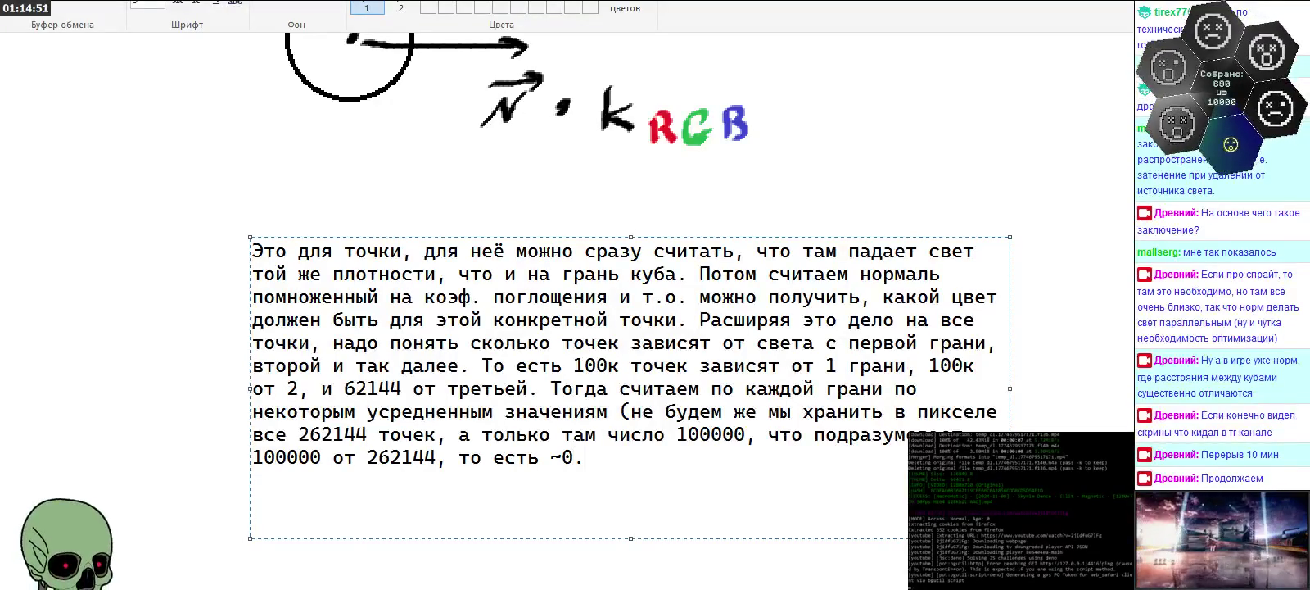
pyautogui.write('38')
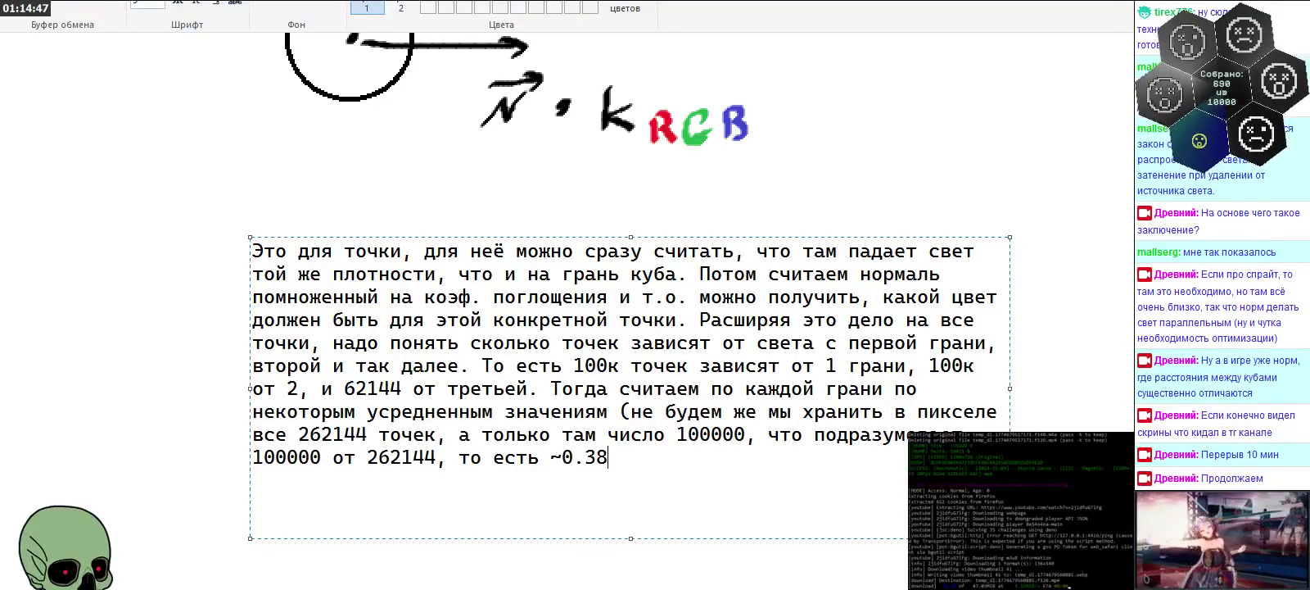
pyautogui.write(' как дол')
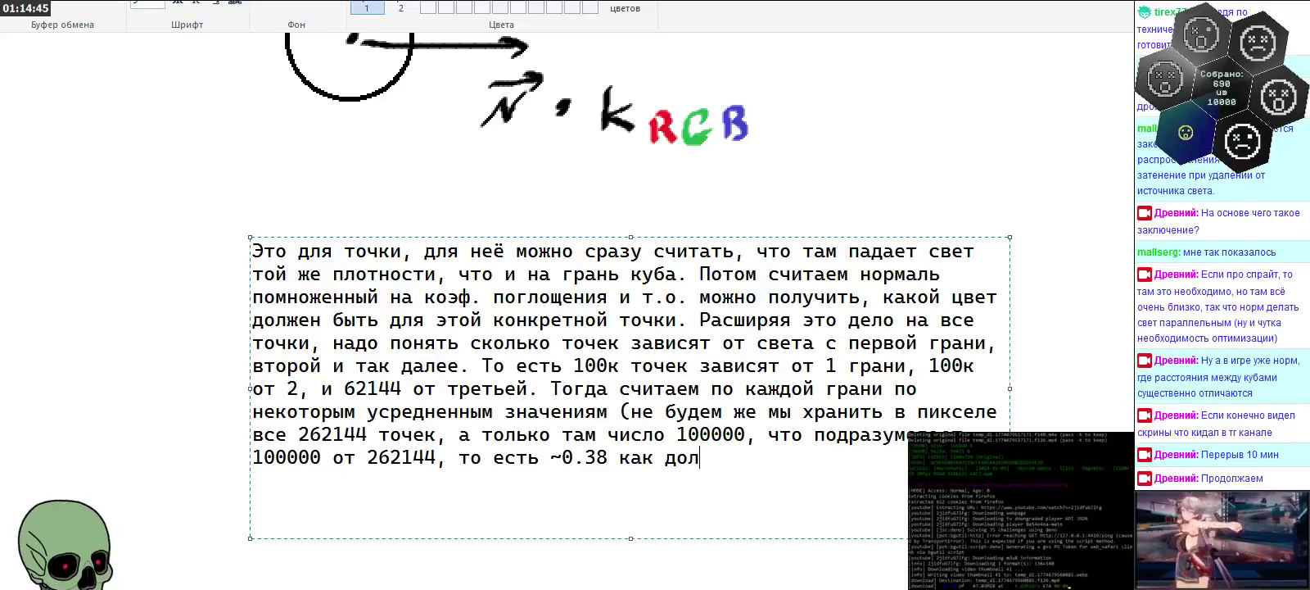
pyautogui.write('я от б')
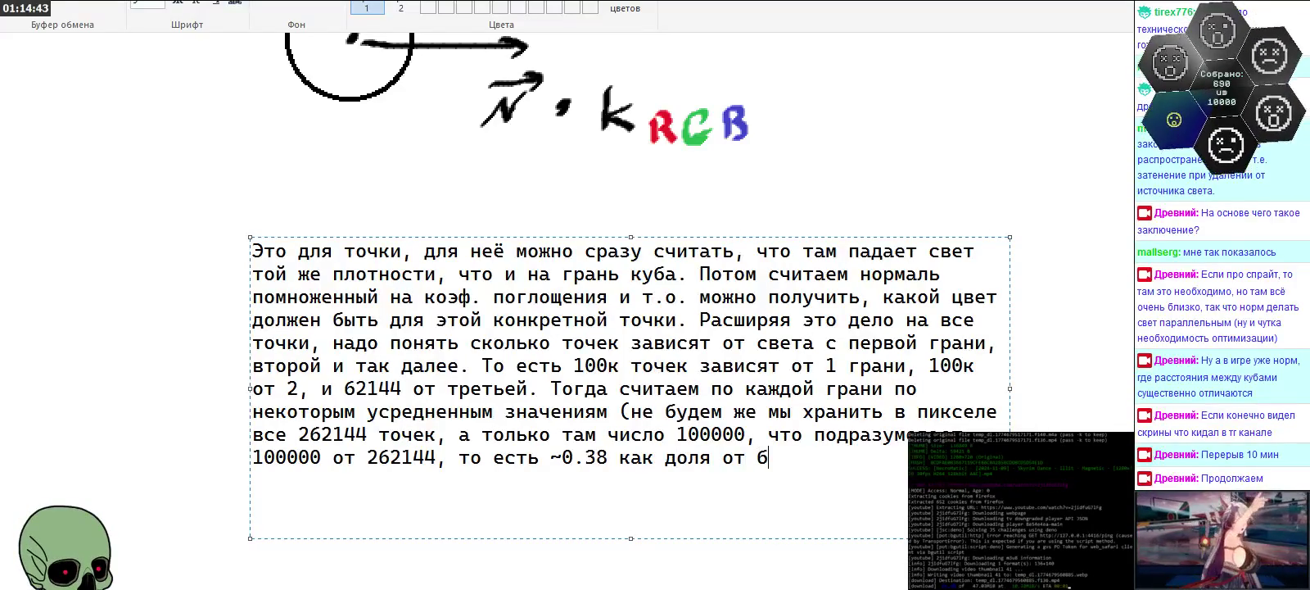
pyautogui.press('BackSpace')
pyautogui.write('общего числа')
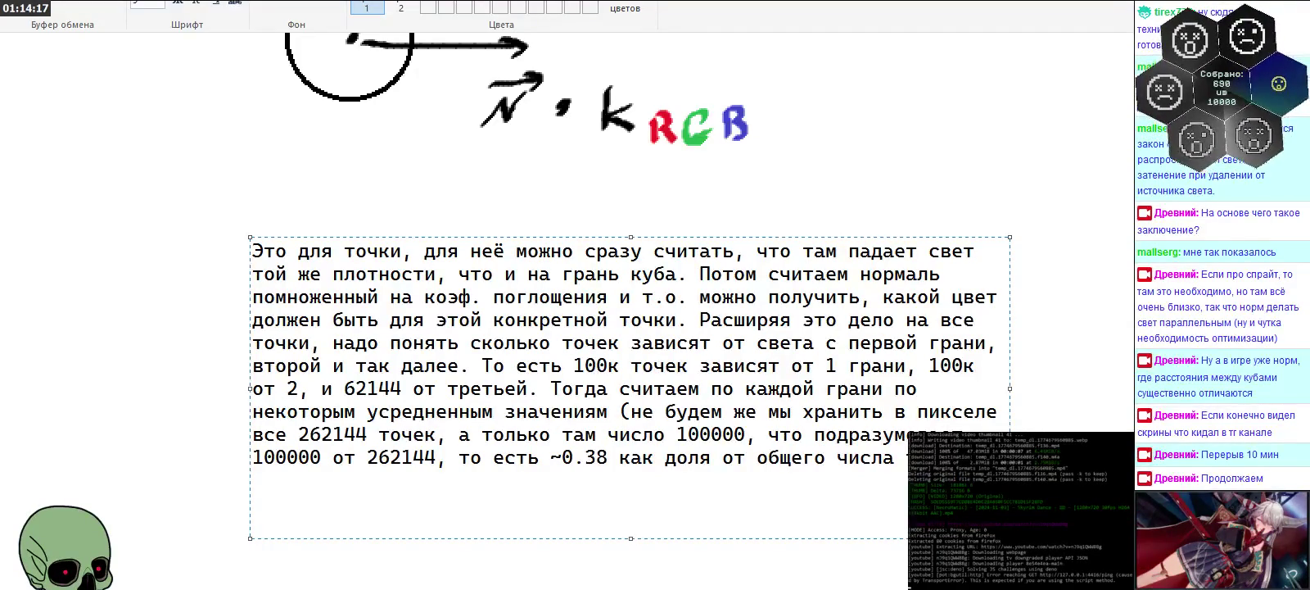
pyautogui.write('вроде как должны получить норм цвет для пикселя')
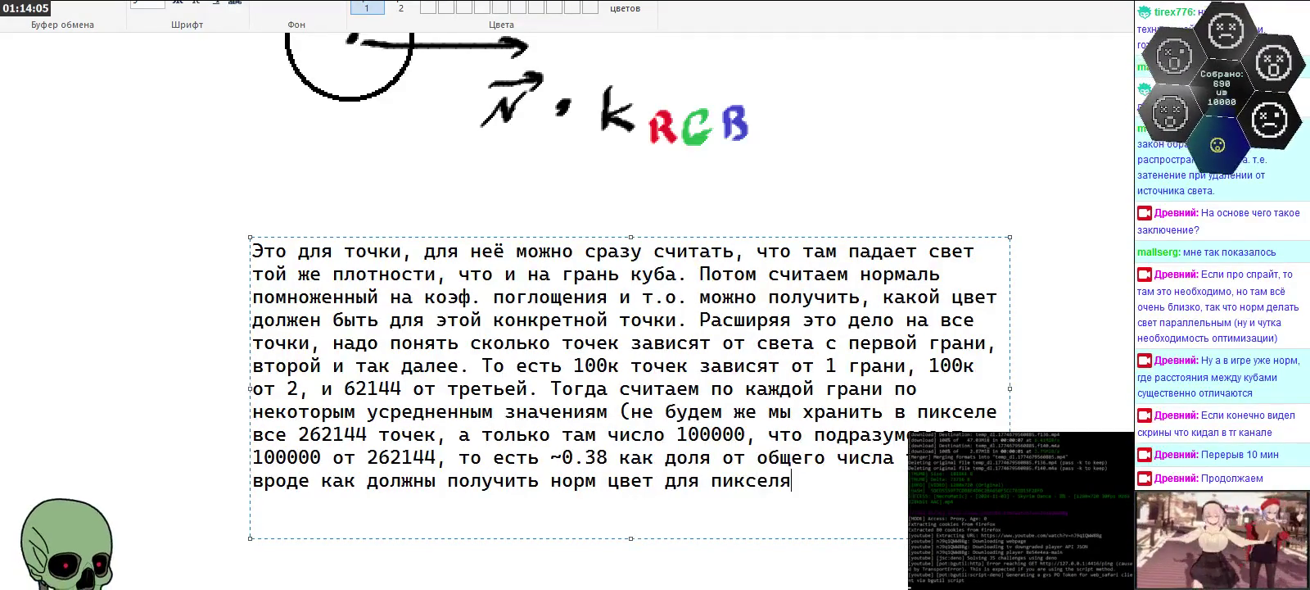
pyautogui.write('.')
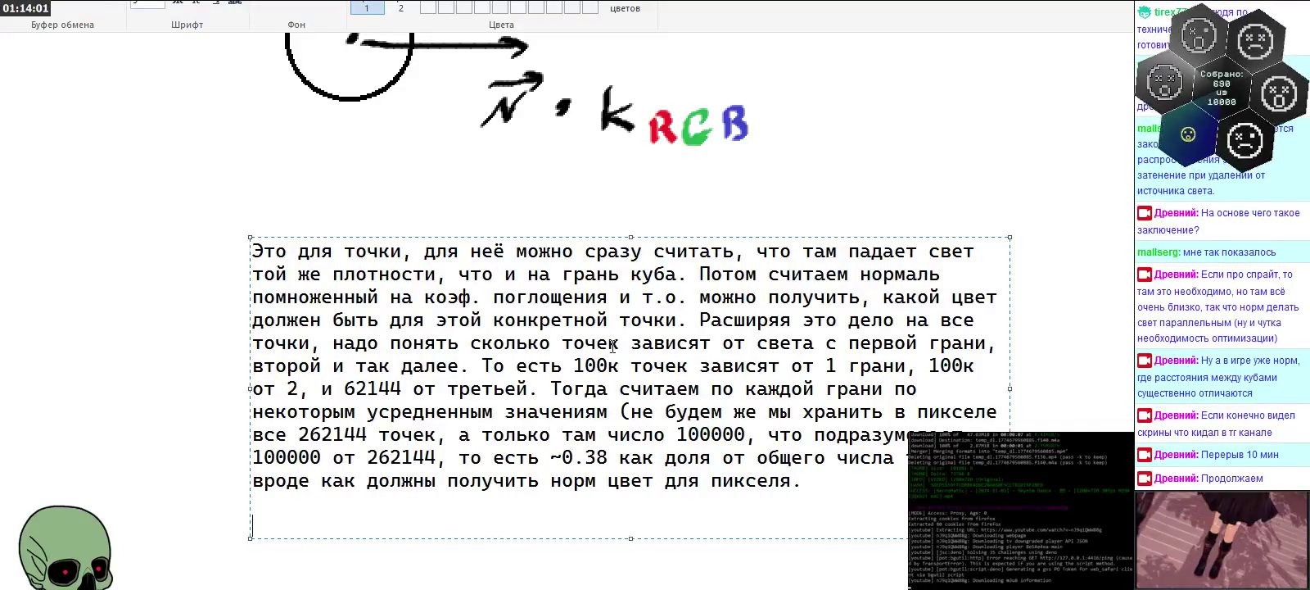
pyautogui.click(1021, 260)
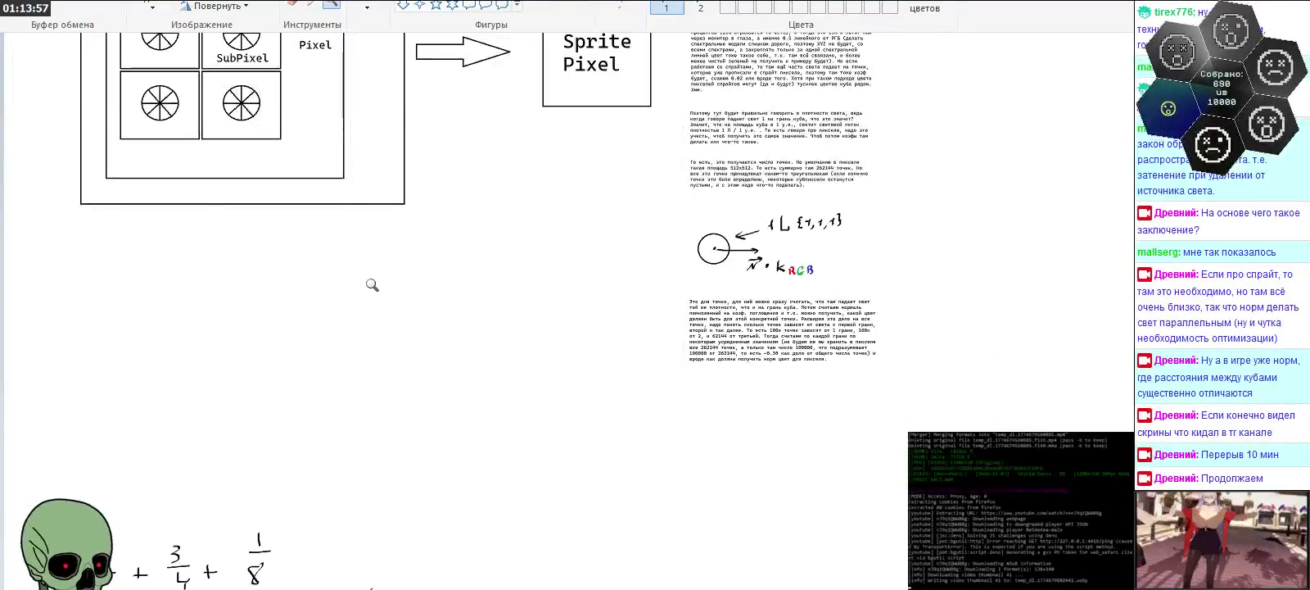
# Step: Zoom in with the Magnifier to inspect the diagram and the finished notes
pyautogui.click(696, 313)
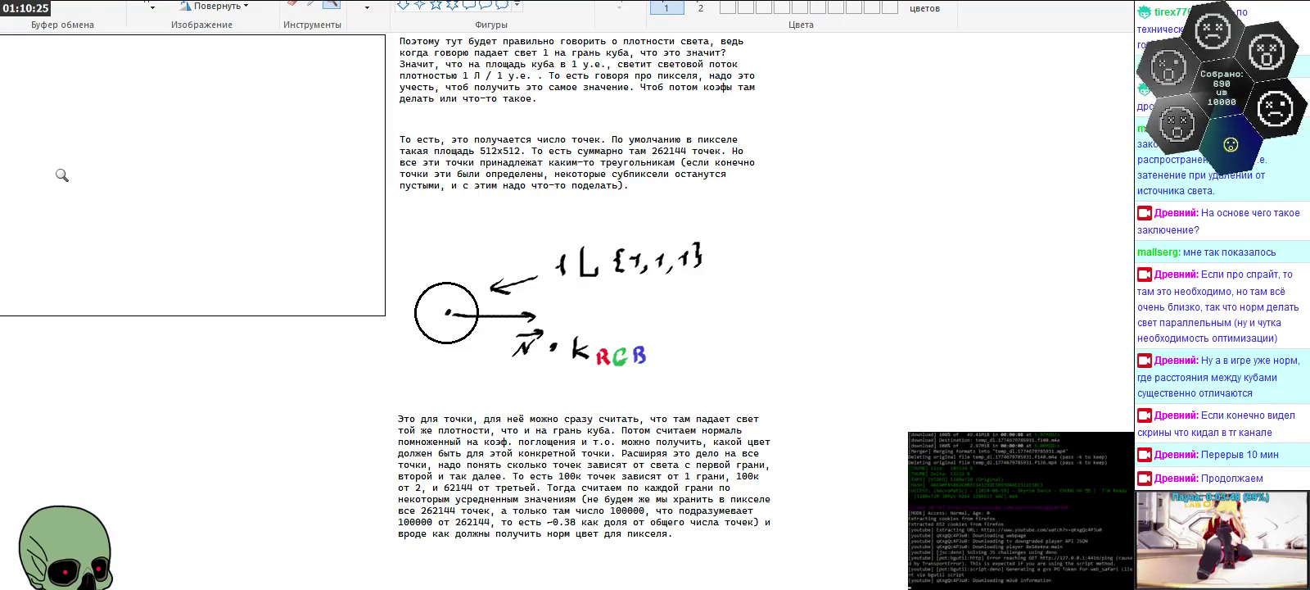
# Step: On a blank canvas area, brush a vertical and a horizontal black axis
pyautogui.rightClick(93, 199)
pyautogui.click(166, 284)
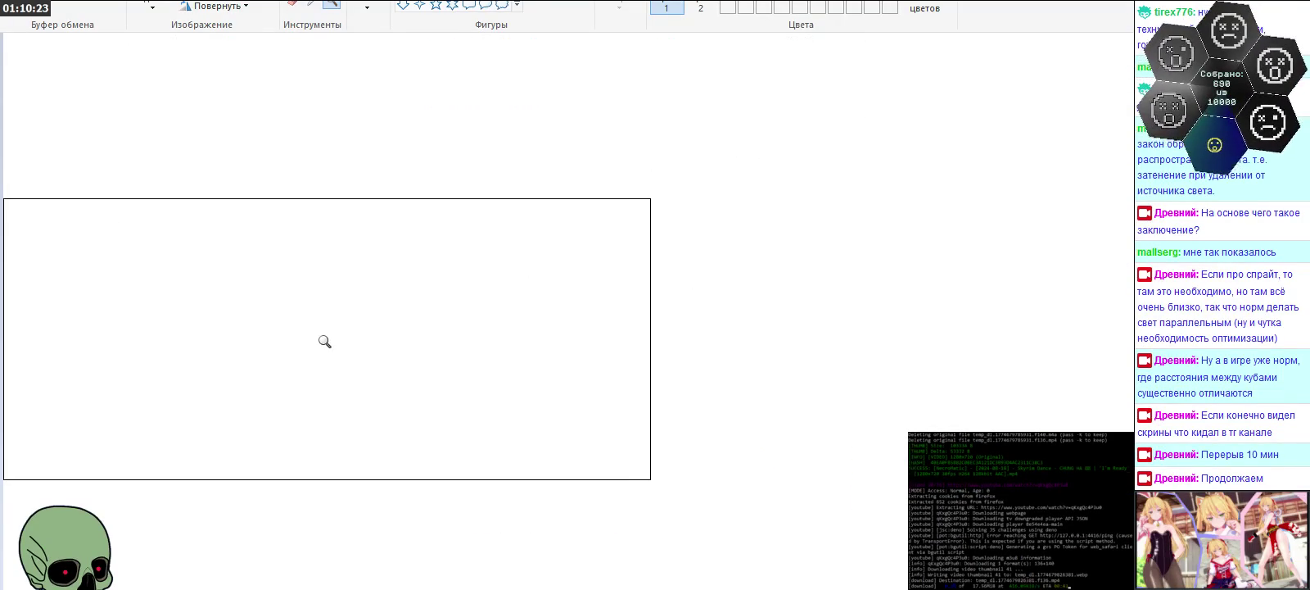
pyautogui.click(367, 5)
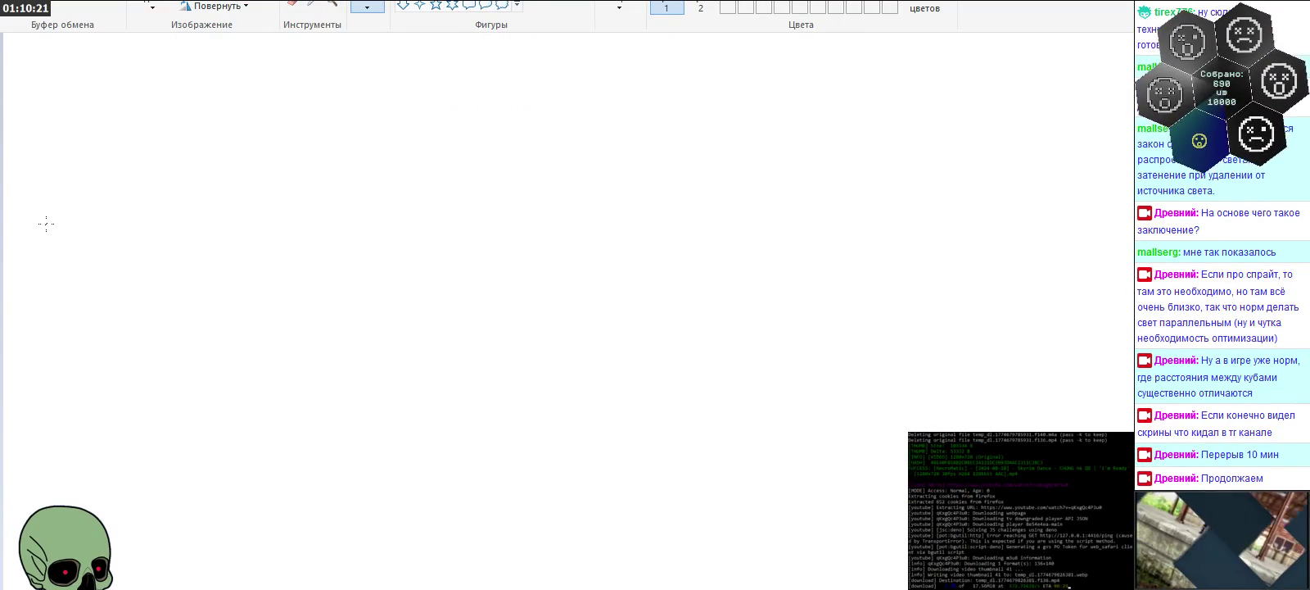
pyautogui.moveTo(149, 95); pyautogui.dragTo(150, 439)
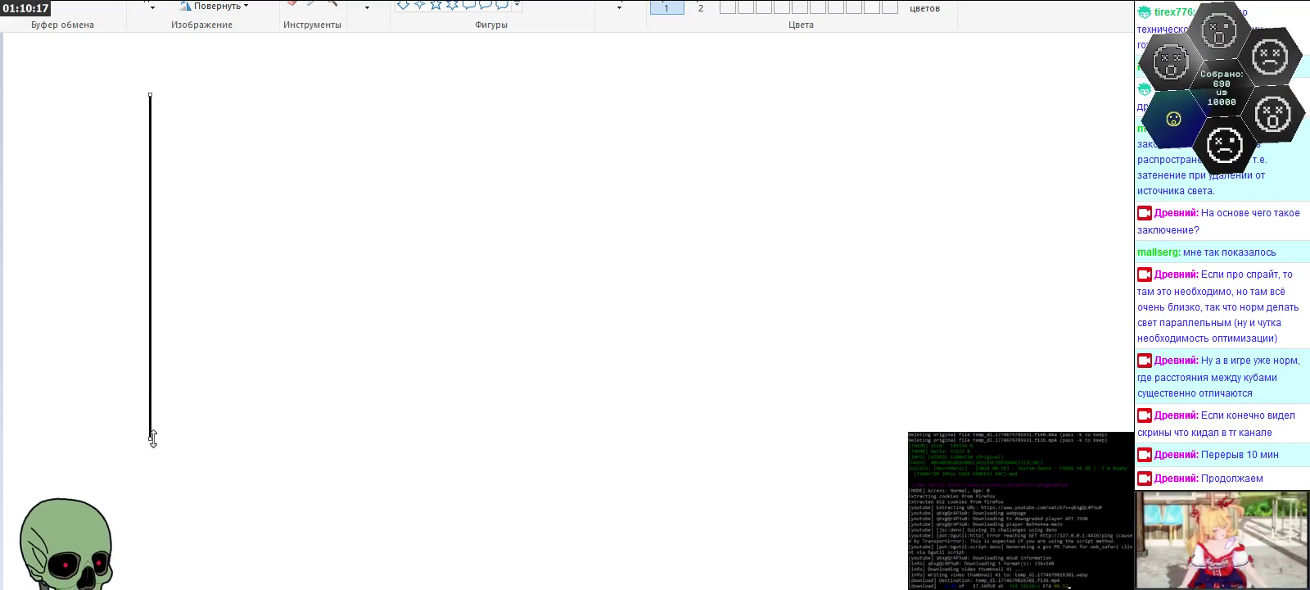
pyautogui.moveTo(96, 400); pyautogui.dragTo(618, 401)
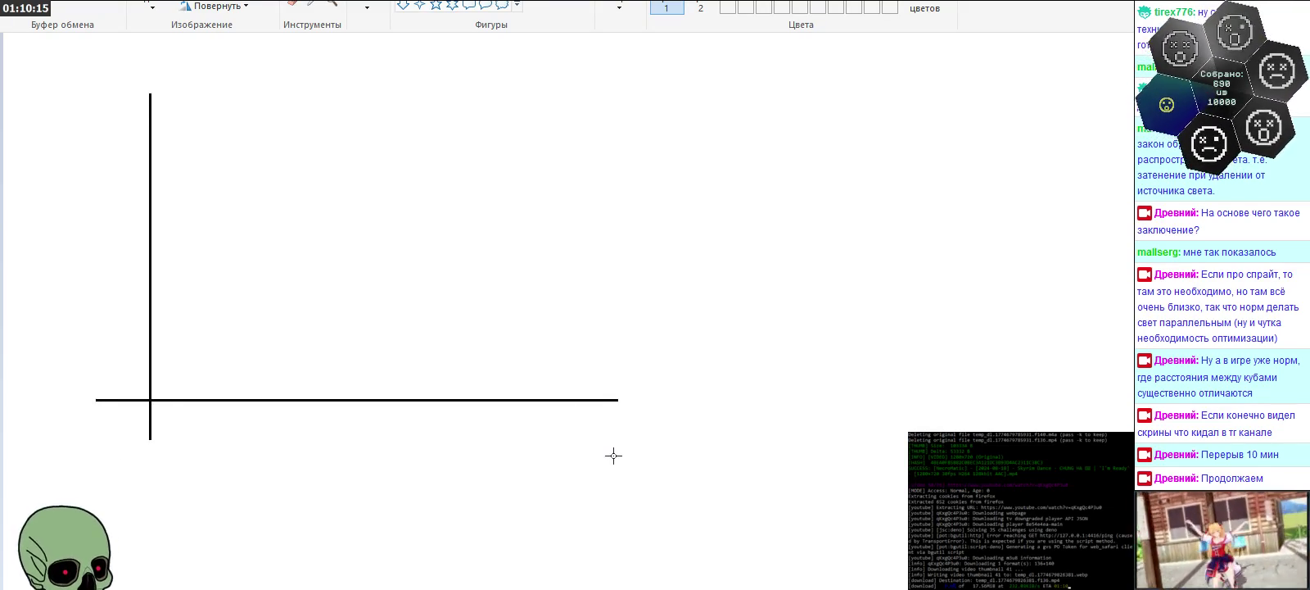
# Step: Draw a large circle centred on the axes origin, plus an orange line from origin to its edge
pyautogui.moveTo(78, 254); pyautogui.dragTo(391, 545)
pyautogui.moveTo(319, 439); pyautogui.dragTo(245, 440)
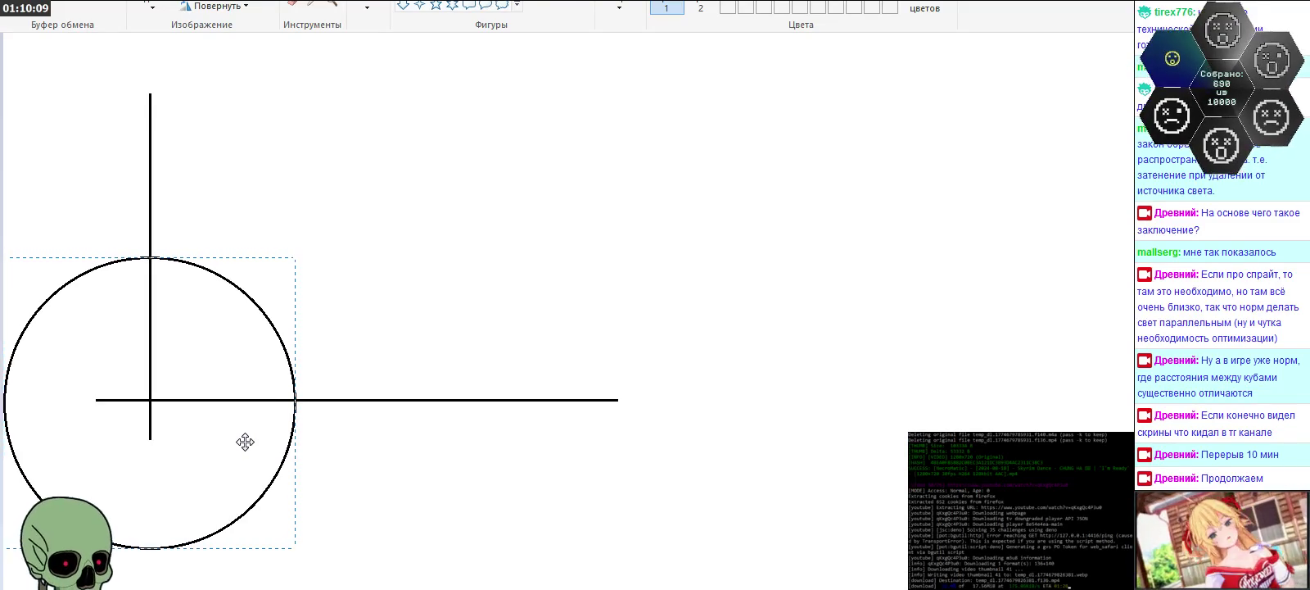
pyautogui.click(612, 461)
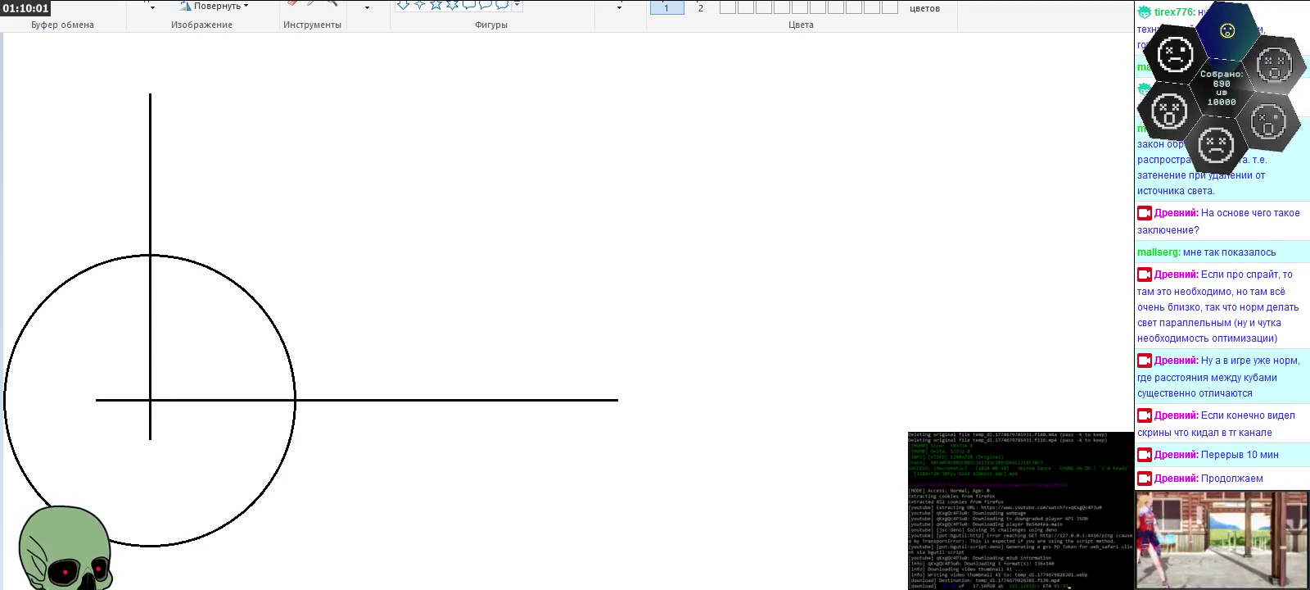
pyautogui.moveTo(150, 400); pyautogui.dragTo(275, 330)
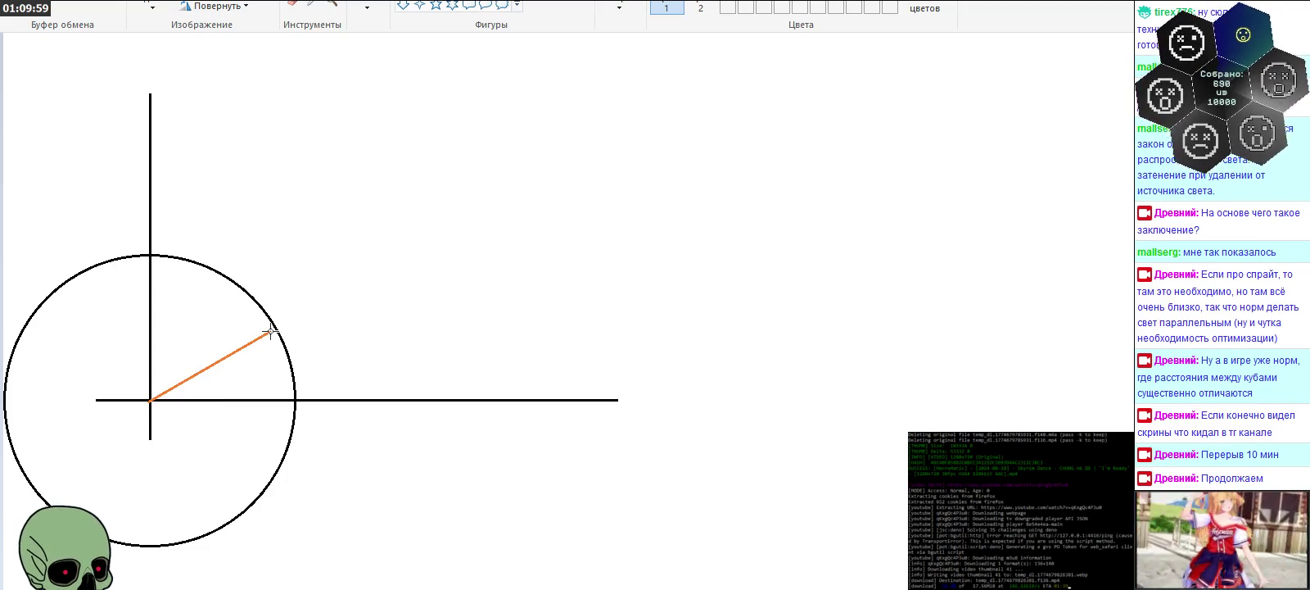
# Step: Give the orange radius an arrowhead and draw a green arrow from the origin to the circle
pyautogui.click(331, 5)
pyautogui.click(321, 326)
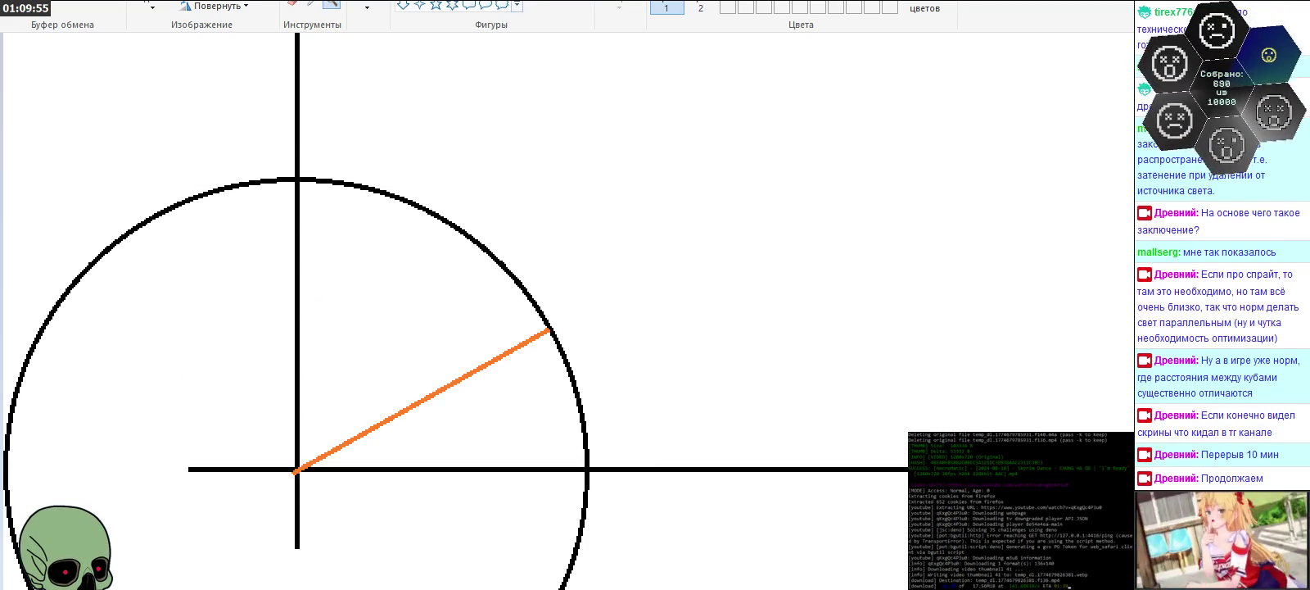
pyautogui.moveTo(551, 329); pyautogui.dragTo(517, 366)
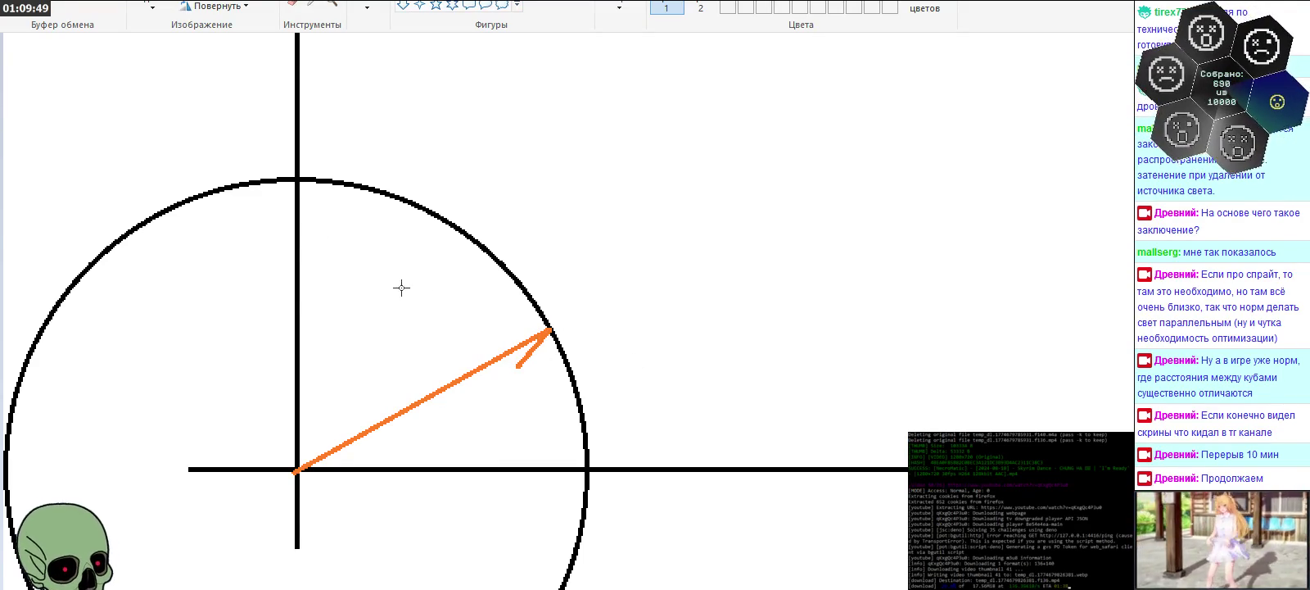
pyautogui.moveTo(553, 329); pyautogui.dragTo(491, 335)
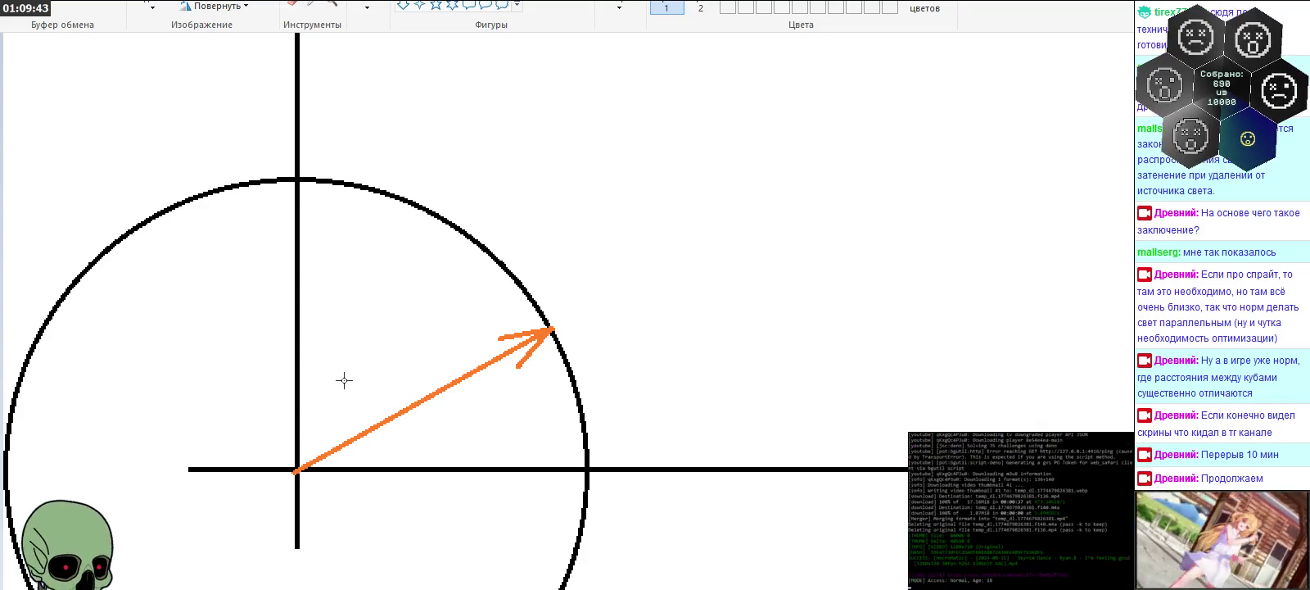
pyautogui.moveTo(297, 470)
pyautogui.mouseDown()
pyautogui.moveTo(450, 225)
pyautogui.moveTo(440, 268)
pyautogui.mouseUp()
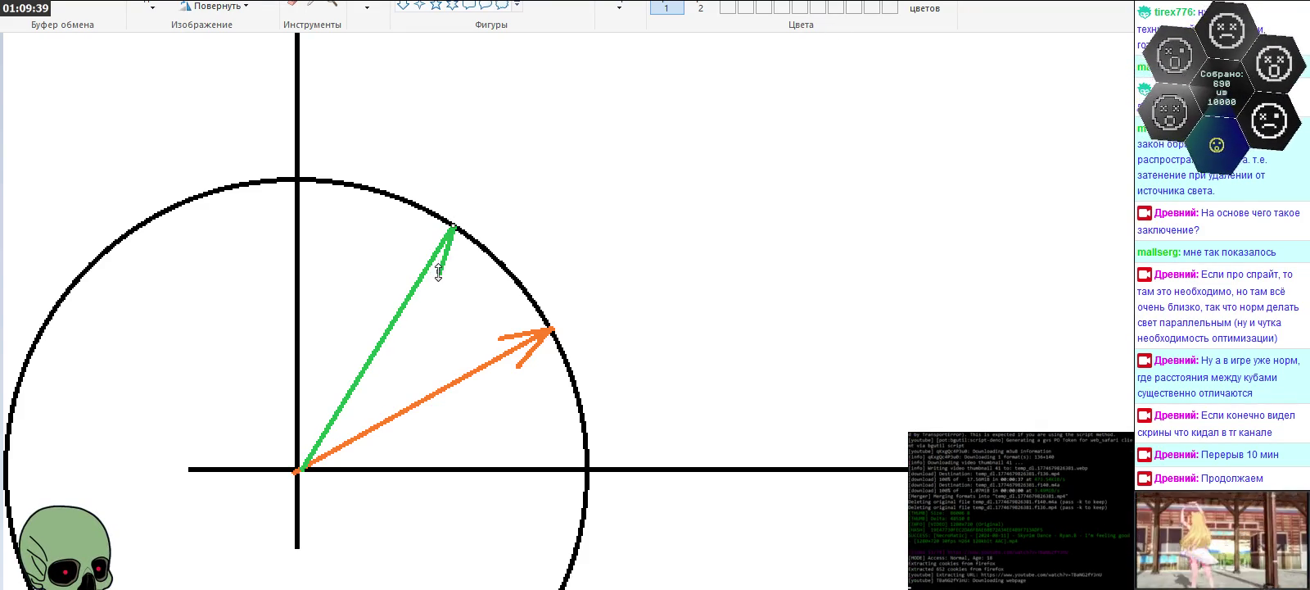
pyautogui.moveTo(454, 227); pyautogui.dragTo(413, 251)
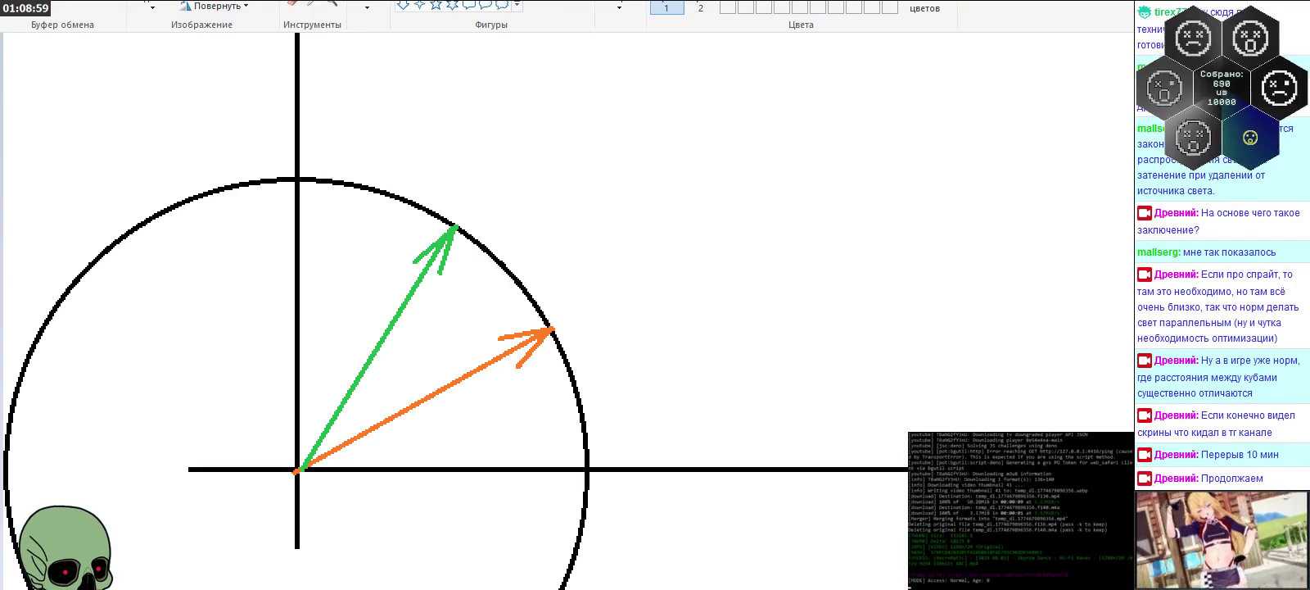
# Step: Handwrite the green label n2 and the orange label n1 above the arrows
pyautogui.scroll(3, 557, 221)
pyautogui.moveTo(587, 95)
pyautogui.mouseDown()
pyautogui.moveTo(608, 129)
pyautogui.moveTo(643, 135)
pyautogui.mouseUp()
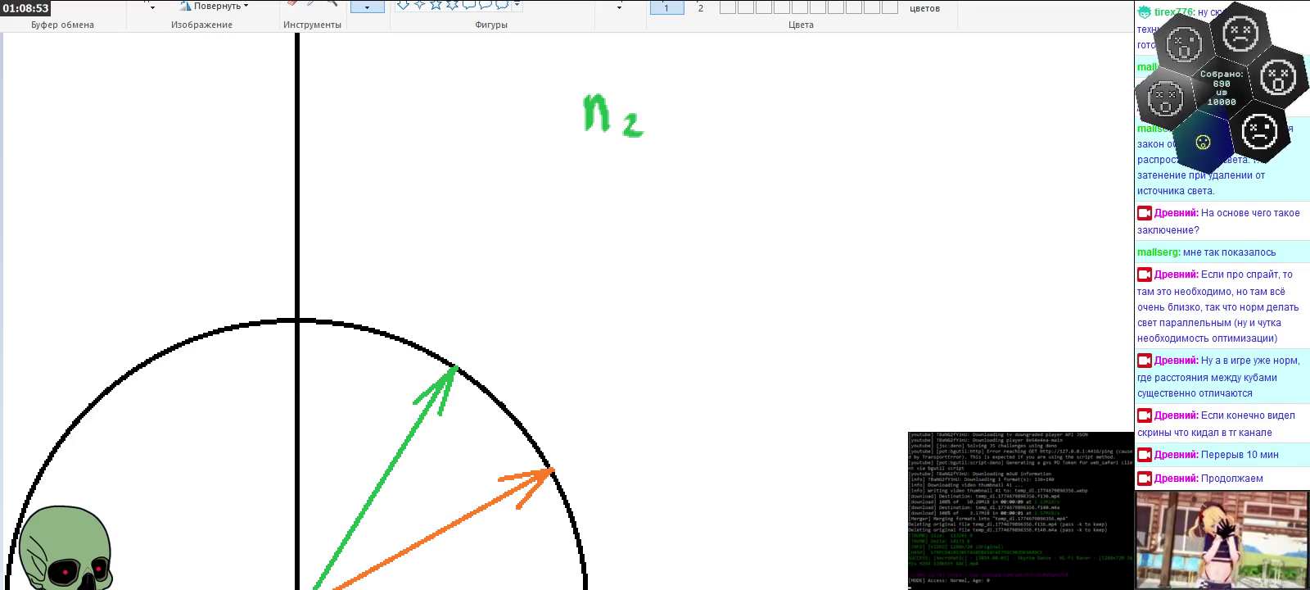
pyautogui.scroll(3, 606, 177)
pyautogui.moveTo(579, 165); pyautogui.dragTo(602, 197)
pyautogui.moveTo(614, 182); pyautogui.dragTo(615, 199)
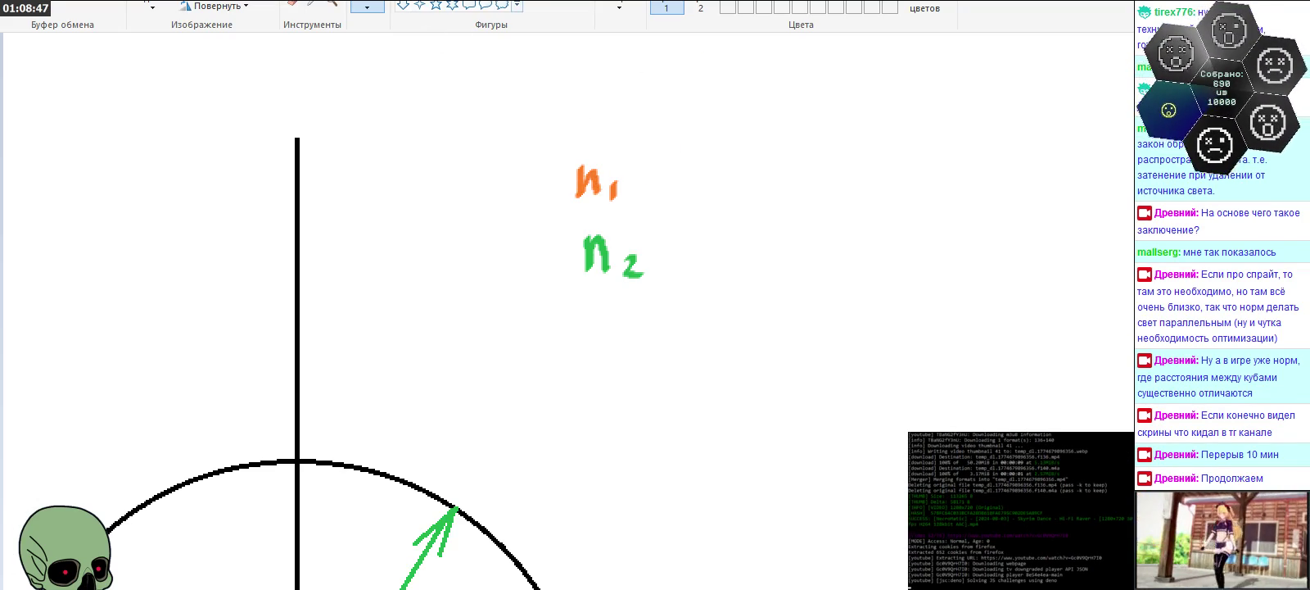
pyautogui.moveTo(650, 176)
pyautogui.mouseDown()
pyautogui.moveTo(682, 174)
pyautogui.moveTo(684, 186)
pyautogui.mouseUp()
# Step: Handwrite n1's coordinates = {√3/2, 1/2} in orange after the n1 label
pyautogui.scroll(-3, 669, 236)
pyautogui.scroll(-3, 670, 236)
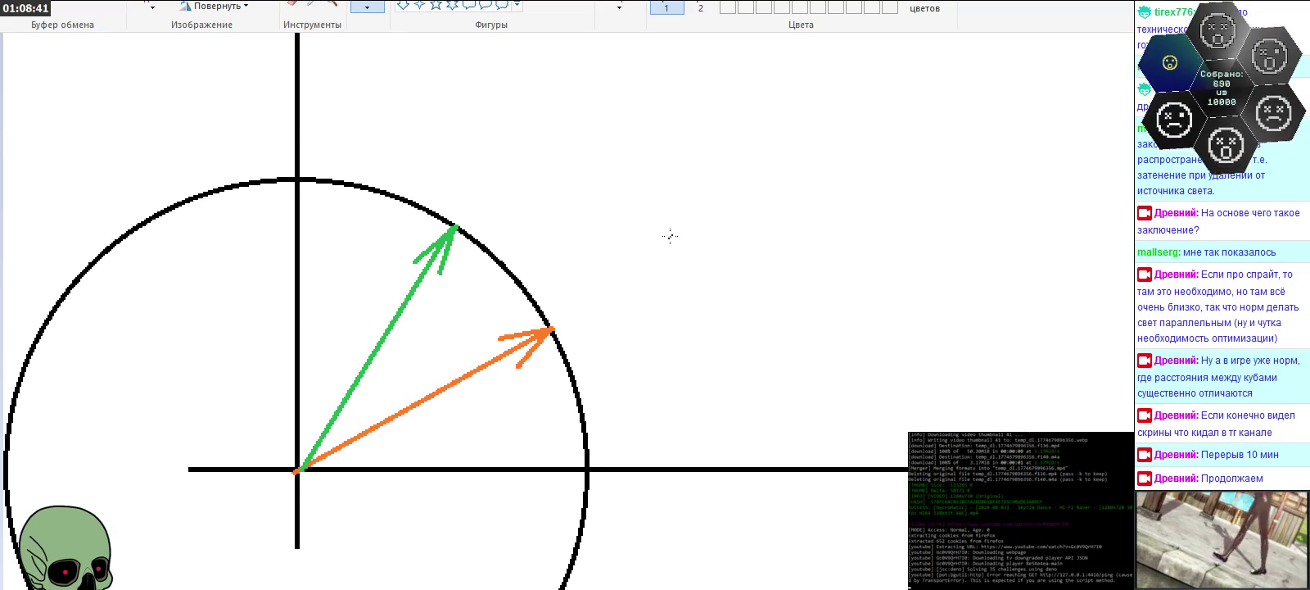
pyautogui.scroll(6, 728, 233)
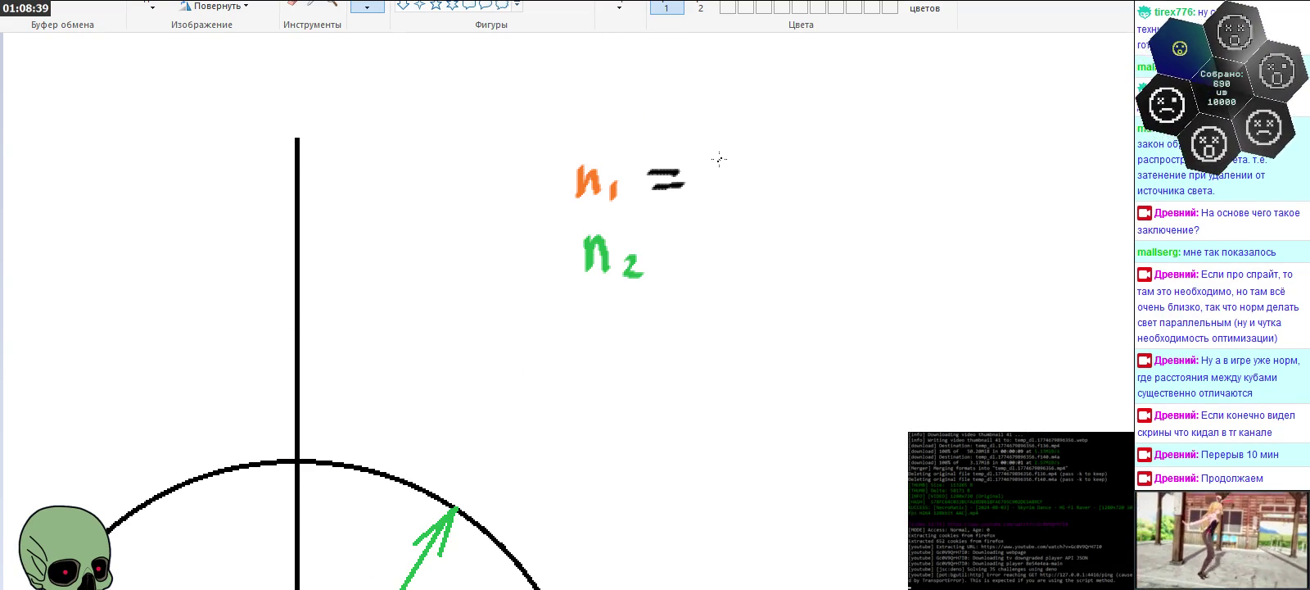
pyautogui.moveTo(722, 147)
pyautogui.mouseDown()
pyautogui.moveTo(710, 178)
pyautogui.moveTo(737, 198)
pyautogui.mouseUp()
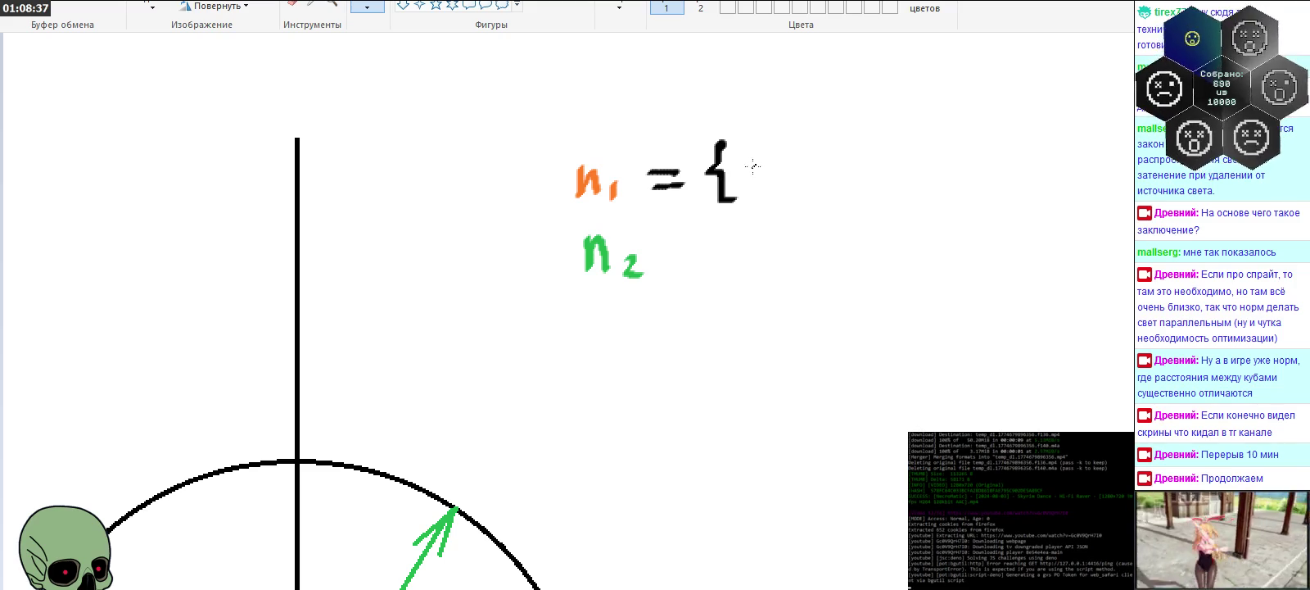
pyautogui.scroll(-6, 760, 154)
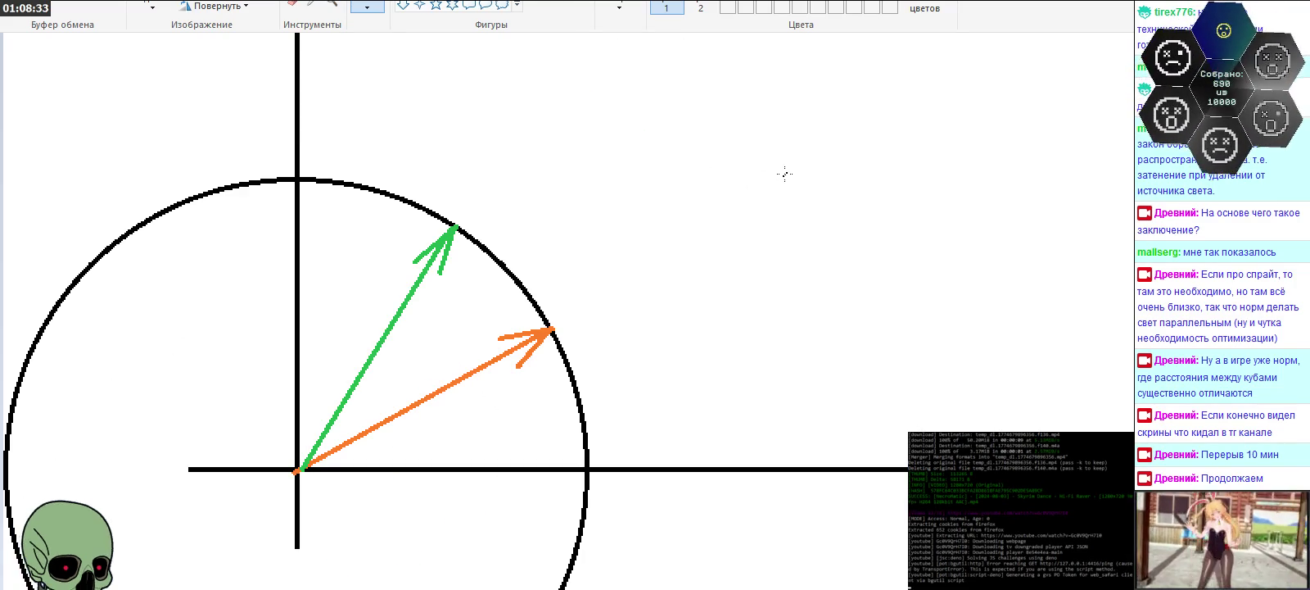
pyautogui.scroll(5, 784, 174)
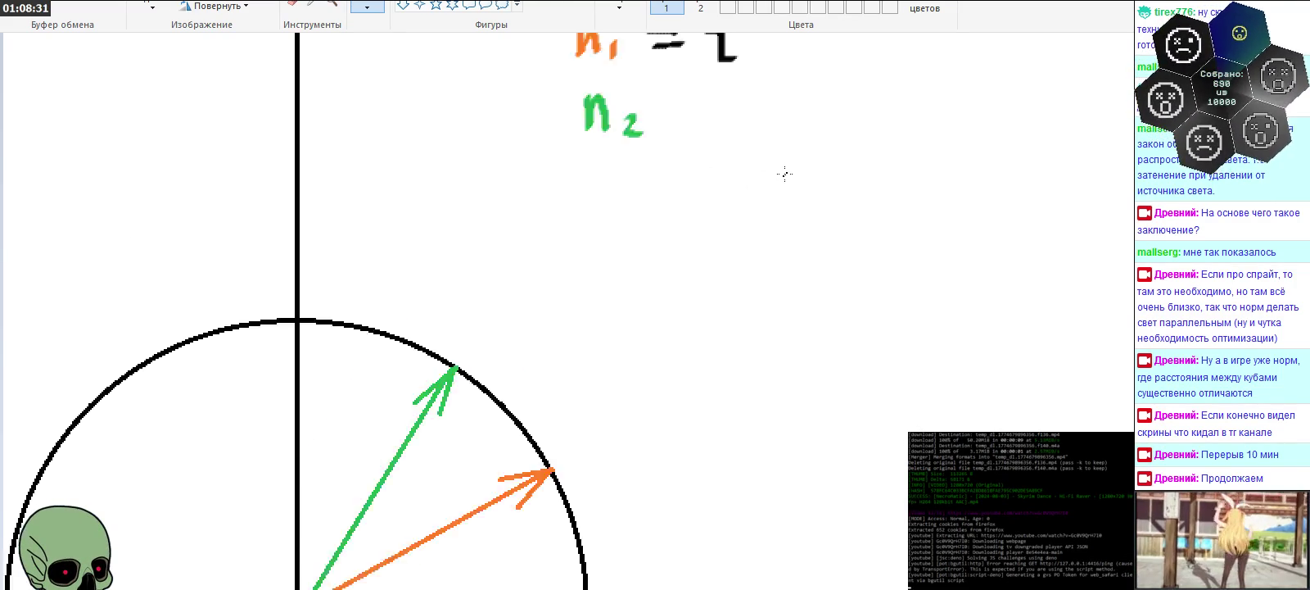
pyautogui.scroll(4, 783, 172)
pyautogui.moveTo(751, 281)
pyautogui.mouseDown()
pyautogui.moveTo(804, 257)
pyautogui.moveTo(786, 296)
pyautogui.moveTo(806, 305)
pyautogui.moveTo(793, 327)
pyautogui.moveTo(819, 334)
pyautogui.mouseUp()
pyautogui.moveTo(852, 272); pyautogui.dragTo(898, 334)
pyautogui.moveTo(907, 275); pyautogui.dragTo(915, 326)
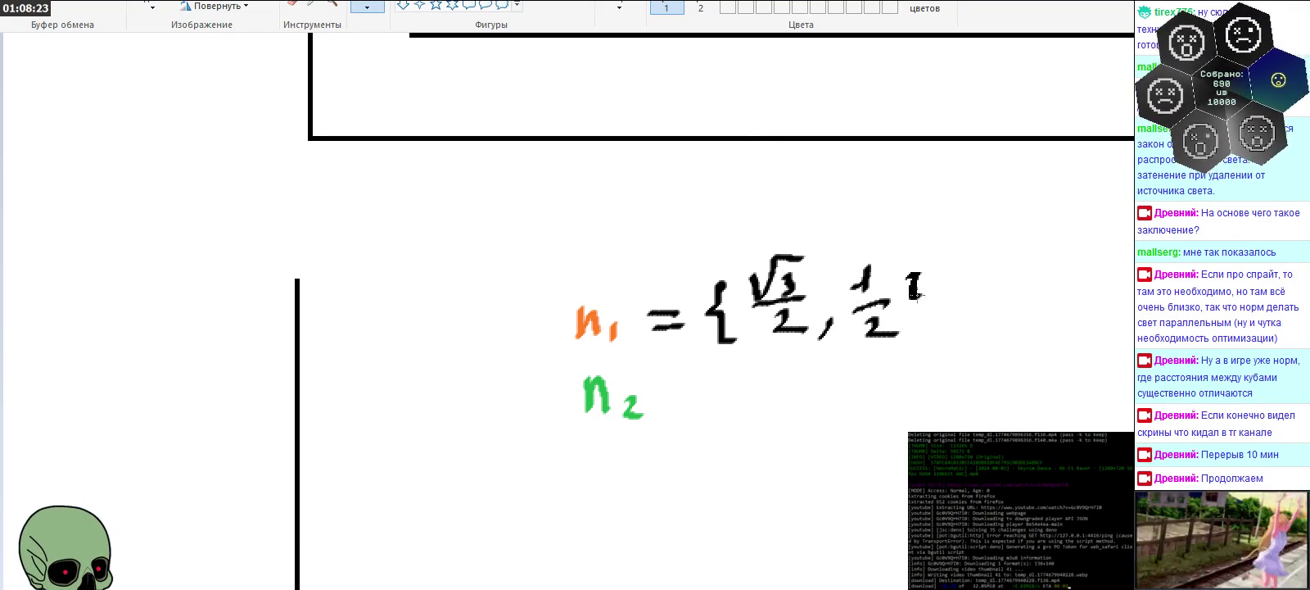
pyautogui.scroll(-3, 819, 327)
pyautogui.moveTo(667, 256)
pyautogui.mouseDown()
pyautogui.moveTo(696, 249)
pyautogui.moveTo(716, 264)
pyautogui.mouseUp()
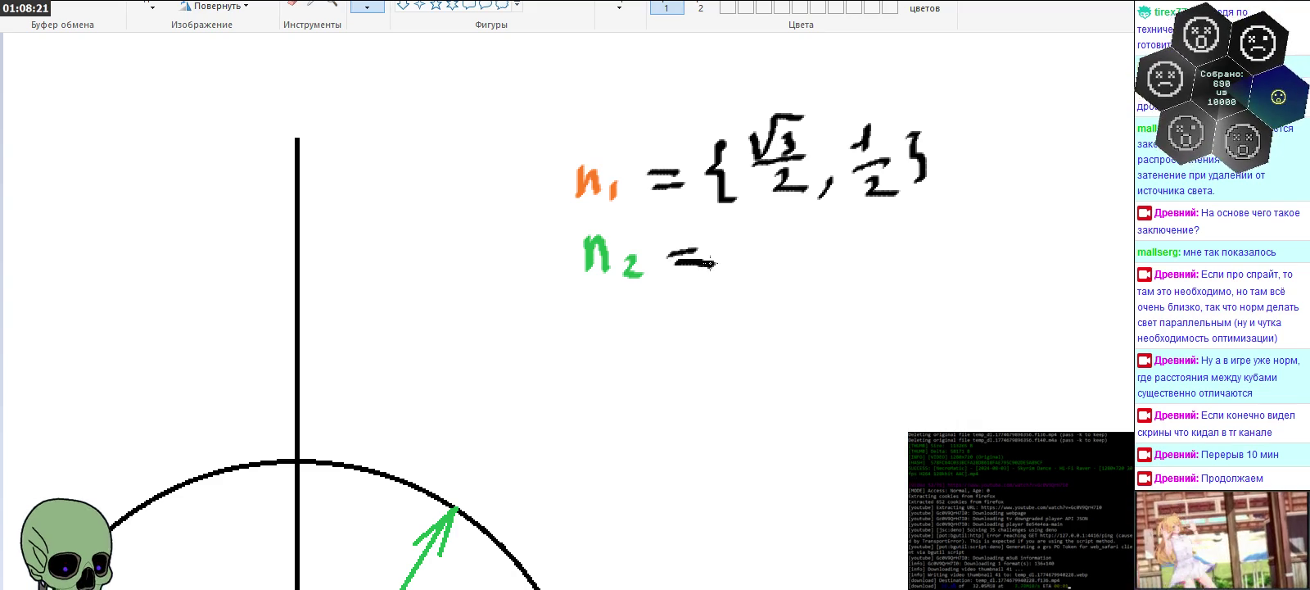
# Step: Handwrite n2's coordinates = {1/2, √3/2} in green after n2, then zoom out
pyautogui.scroll(-3, 740, 264)
pyautogui.scroll(-3, 740, 264)
pyautogui.scroll(6, 741, 264)
pyautogui.moveTo(739, 224); pyautogui.dragTo(752, 283)
pyautogui.moveTo(768, 226)
pyautogui.mouseDown()
pyautogui.moveTo(790, 248)
pyautogui.moveTo(792, 281)
pyautogui.moveTo(819, 295)
pyautogui.mouseUp()
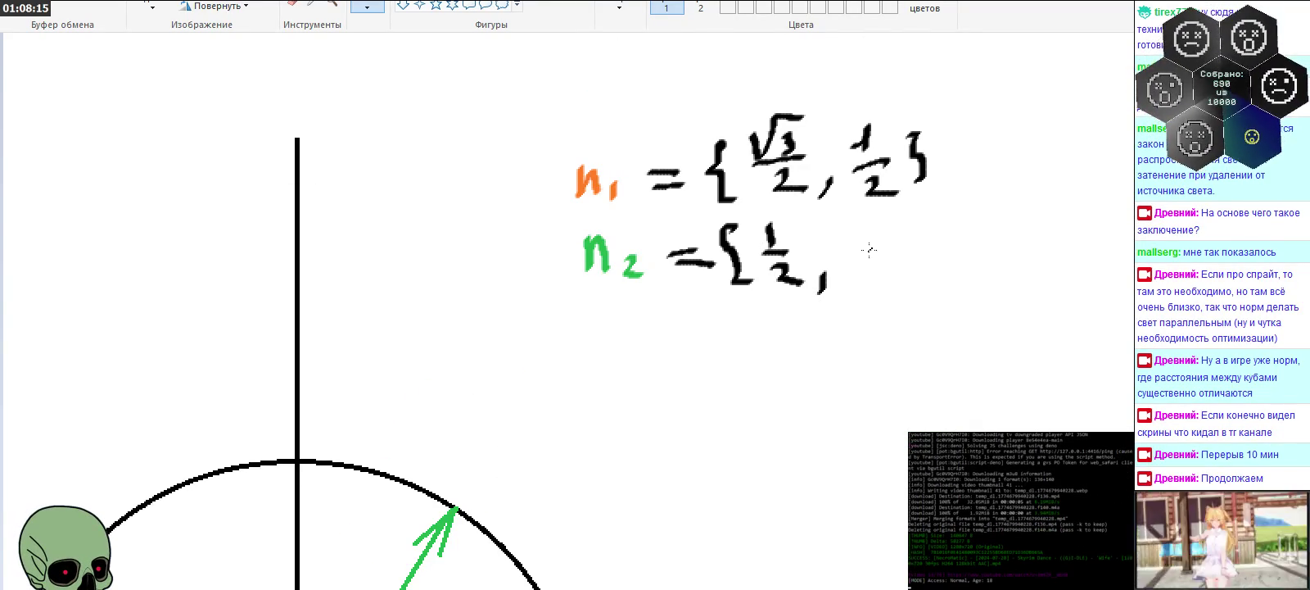
pyautogui.moveTo(850, 232)
pyautogui.mouseDown()
pyautogui.moveTo(900, 218)
pyautogui.moveTo(880, 255)
pyautogui.moveTo(909, 253)
pyautogui.moveTo(901, 290)
pyautogui.mouseUp()
pyautogui.moveTo(925, 223)
pyautogui.mouseDown()
pyautogui.moveTo(943, 256)
pyautogui.moveTo(925, 283)
pyautogui.mouseUp()
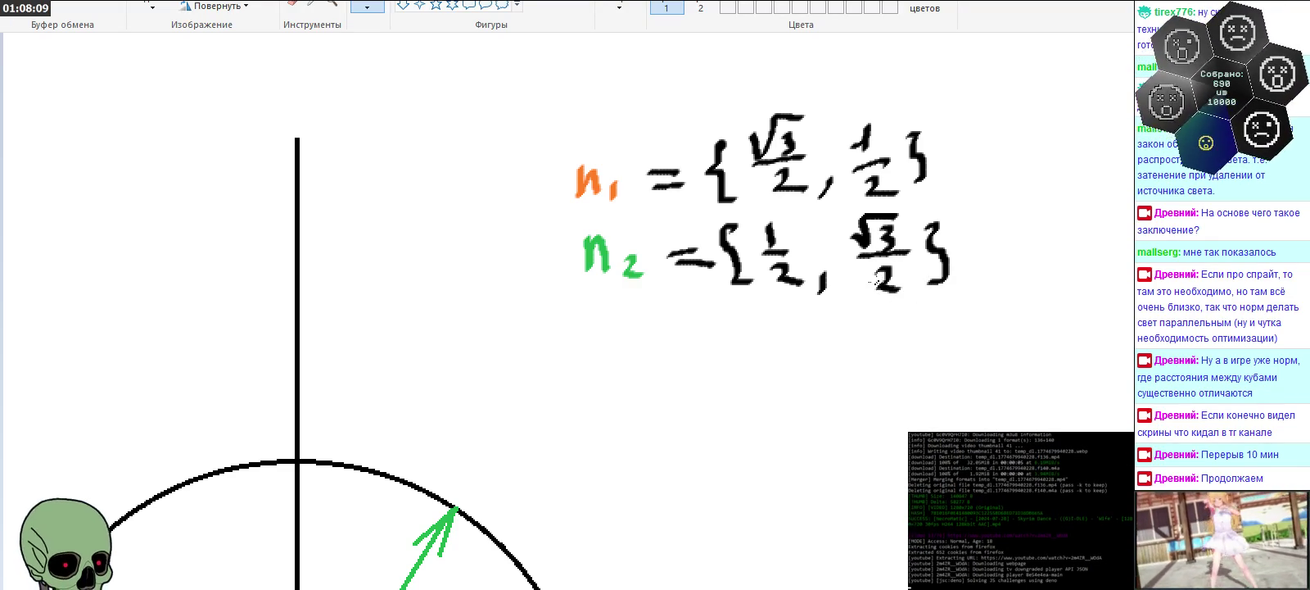
pyautogui.click(331, 4)
pyautogui.rightClick(358, 74)
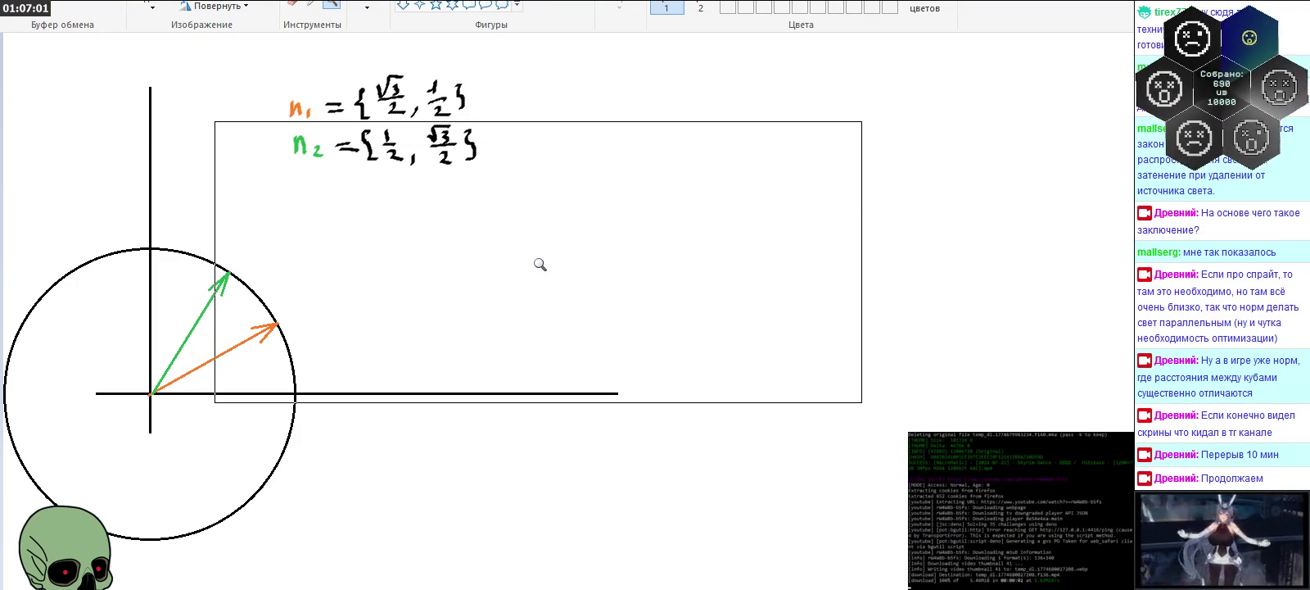
# Step: Zoom in and handwrite k1 = 1/2, redrawing the badly drawn equals sign
pyautogui.click(621, 149)
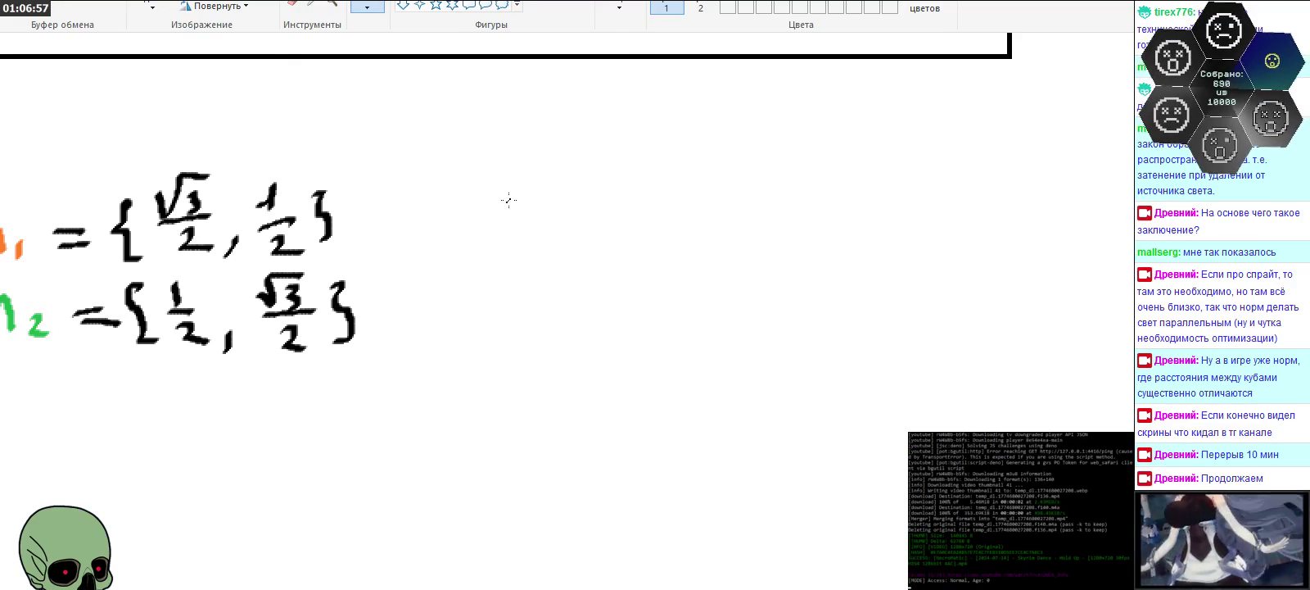
pyautogui.moveTo(513, 182)
pyautogui.mouseDown()
pyautogui.moveTo(512, 232)
pyautogui.moveTo(516, 214)
pyautogui.moveTo(558, 239)
pyautogui.mouseUp()
pyautogui.moveTo(583, 190); pyautogui.dragTo(622, 205)
pyautogui.hotkey('ctrl', 'z')
pyautogui.hotkey('ctrl', 'z')
pyautogui.moveTo(586, 203); pyautogui.dragTo(626, 211)
pyautogui.moveTo(677, 163)
pyautogui.mouseDown()
pyautogui.moveTo(681, 190)
pyautogui.moveTo(706, 199)
pyautogui.moveTo(703, 240)
pyautogui.mouseUp()
# Step: Handwrite k2 = 1/4 directly below k1
pyautogui.moveTo(518, 282); pyautogui.dragTo(517, 332)
pyautogui.moveTo(547, 297)
pyautogui.mouseDown()
pyautogui.moveTo(524, 310)
pyautogui.moveTo(553, 331)
pyautogui.moveTo(593, 336)
pyautogui.moveTo(637, 303)
pyautogui.moveTo(643, 313)
pyautogui.mouseUp()
pyautogui.moveTo(678, 264); pyautogui.dragTo(684, 298)
pyautogui.moveTo(673, 303)
pyautogui.mouseDown()
pyautogui.moveTo(719, 303)
pyautogui.moveTo(714, 326)
pyautogui.mouseUp()
pyautogui.moveTo(704, 316); pyautogui.dragTo(703, 340)
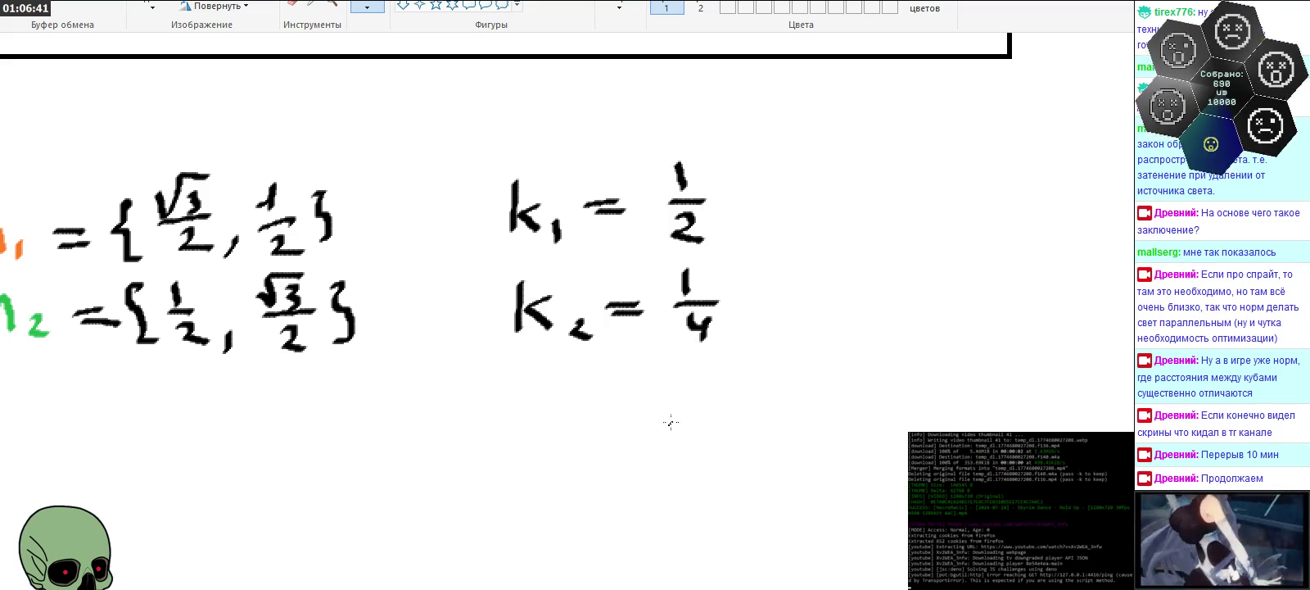
pyautogui.hscroll(-5, 565, 286)
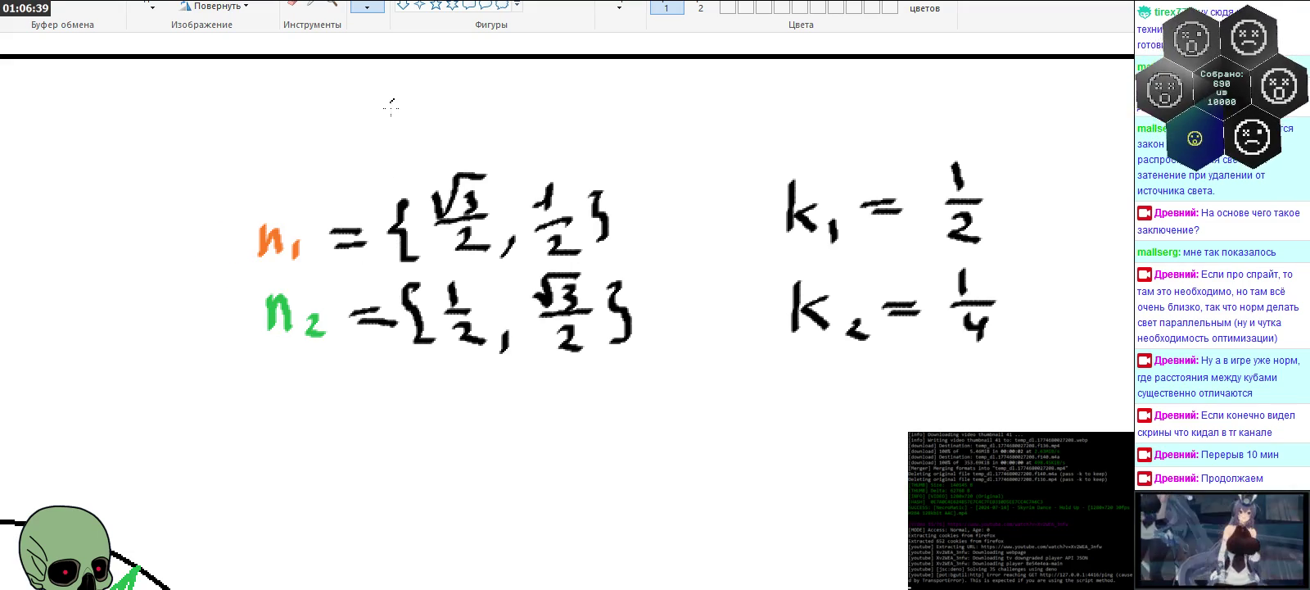
# Step: Draw a large left-pointing block arrow on the horizontal axis right of the circle
pyautogui.keyDown('ctrl'); pyautogui.scroll(-2, 390, 319); pyautogui.keyUp('ctrl')
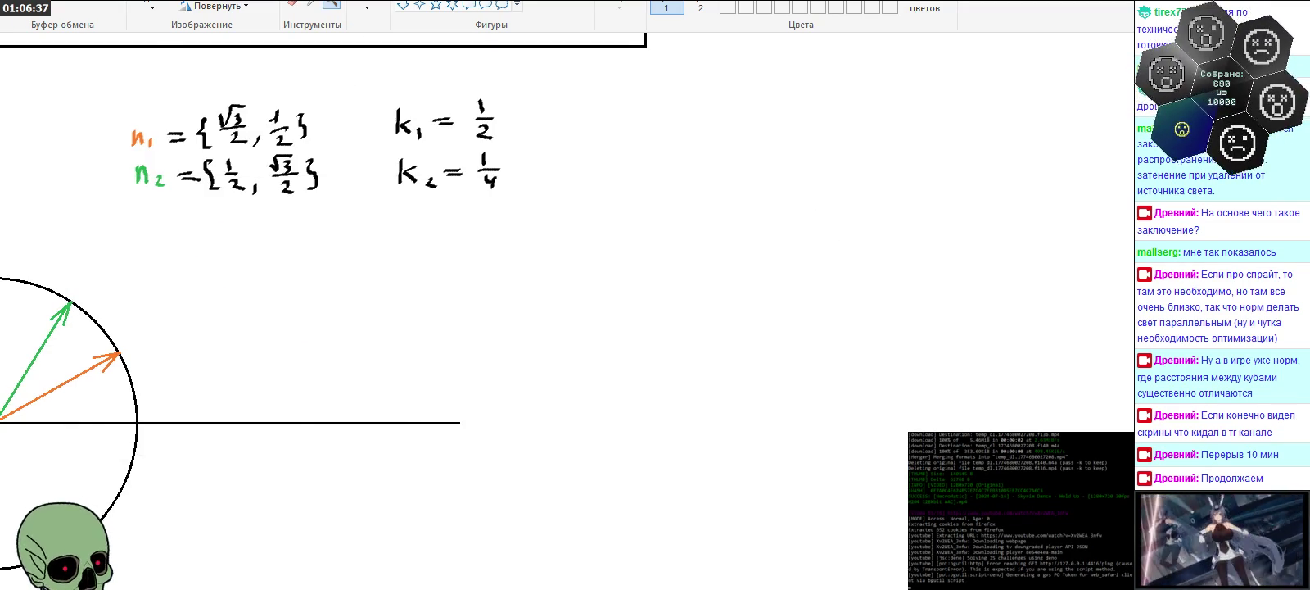
pyautogui.hscroll(-3, 328, 312)
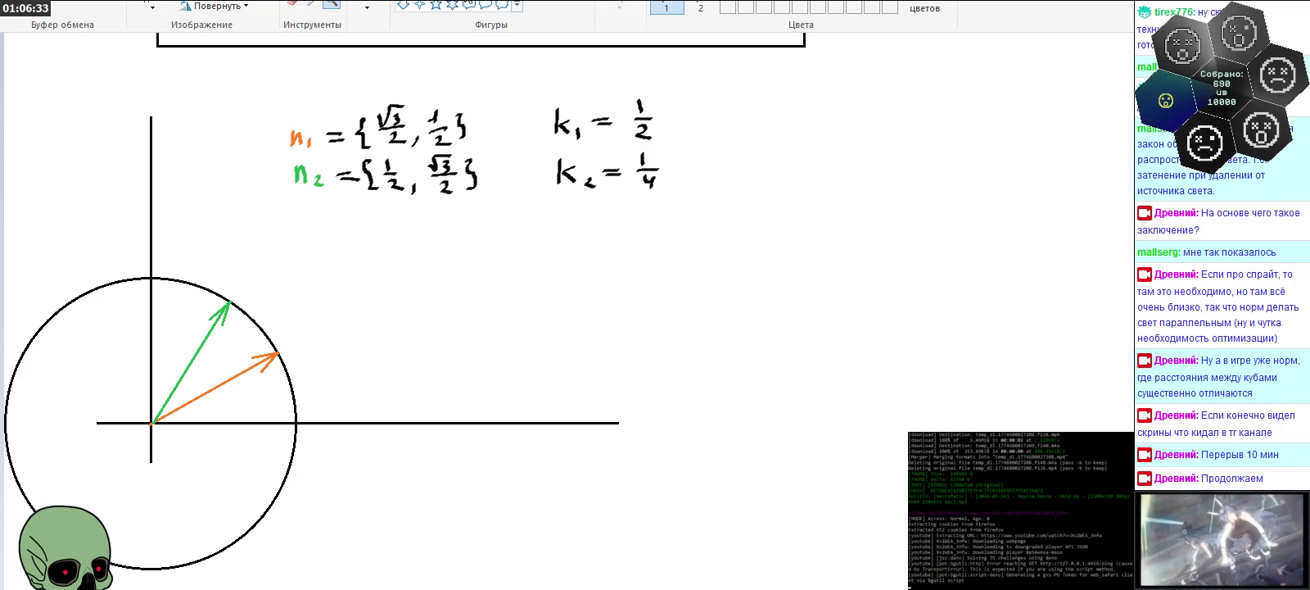
pyautogui.moveTo(387, 301)
pyautogui.mouseDown()
pyautogui.moveTo(535, 337)
pyautogui.moveTo(457, 410)
pyautogui.moveTo(460, 427)
pyautogui.mouseUp()
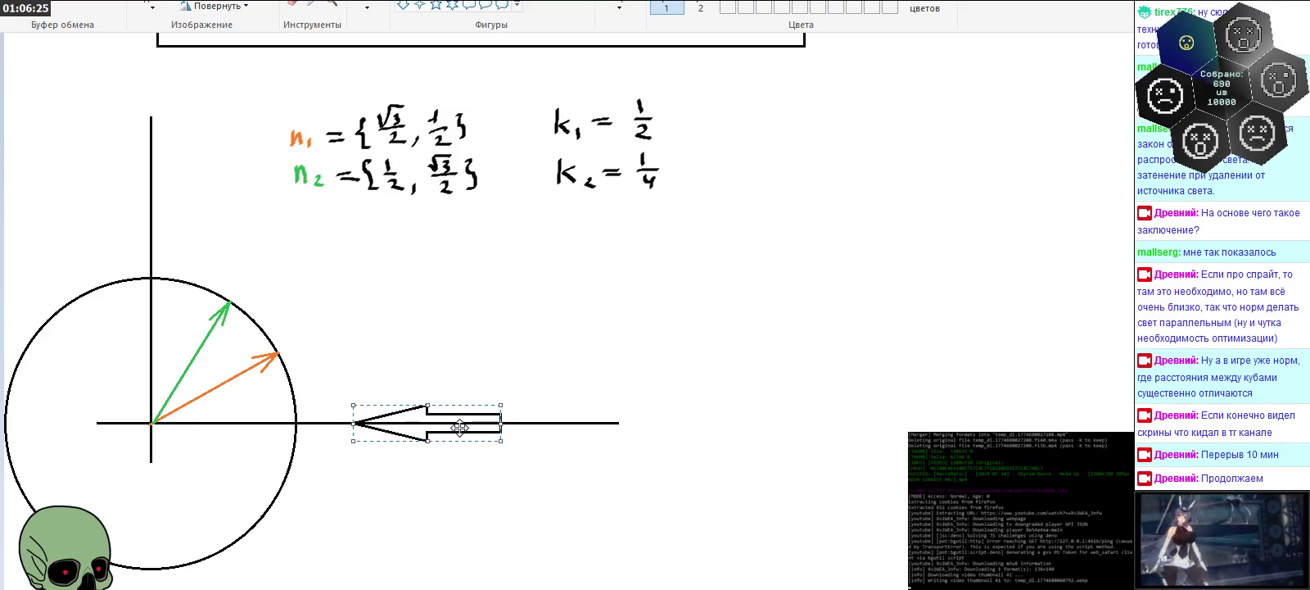
pyautogui.click(687, 472)
# Step: Brush a label stroke near the arrow, then zoom out to show formulas and diagram
pyautogui.click(332, 4)
pyautogui.click(567, 412)
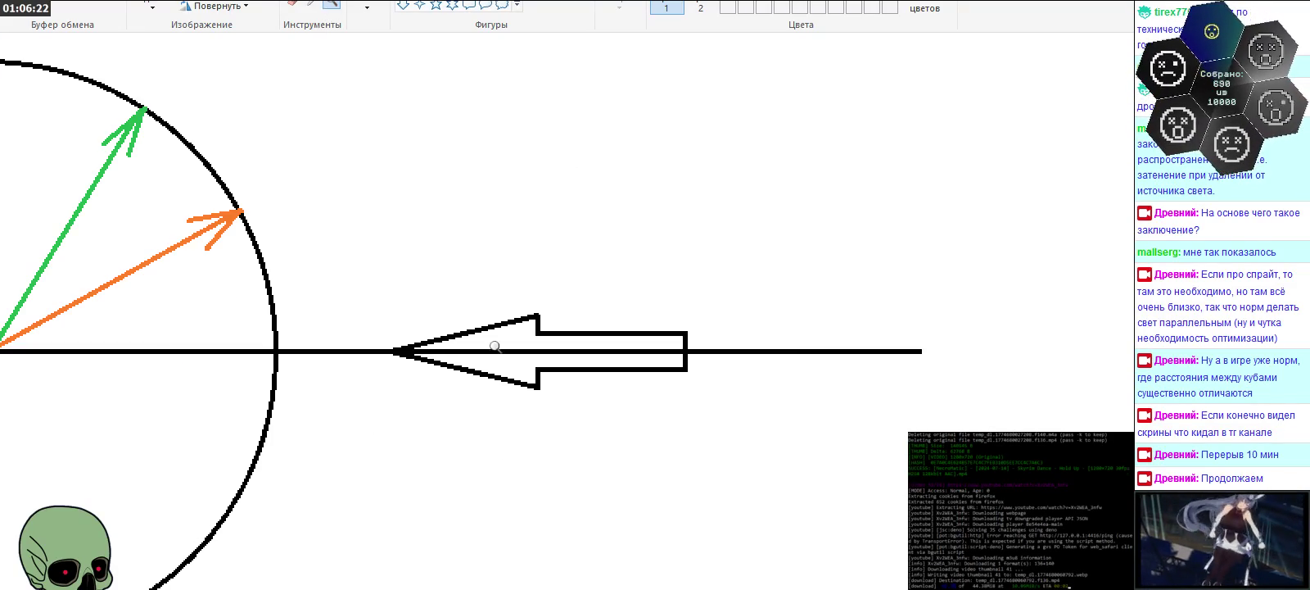
pyautogui.click(368, 7)
pyautogui.moveTo(467, 207)
pyautogui.mouseDown()
pyautogui.moveTo(462, 258)
pyautogui.moveTo(545, 228)
pyautogui.moveTo(570, 252)
pyautogui.mouseUp()
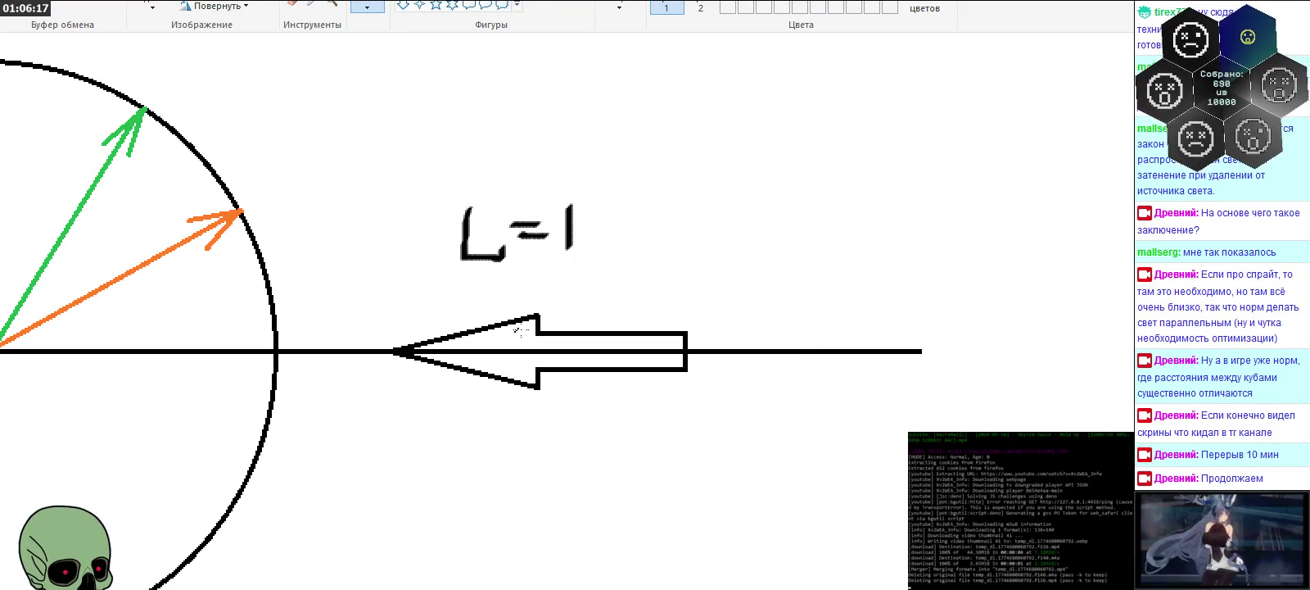
pyautogui.click(332, 4)
pyautogui.rightClick(395, 160)
pyautogui.scroll(5, 430, 222)
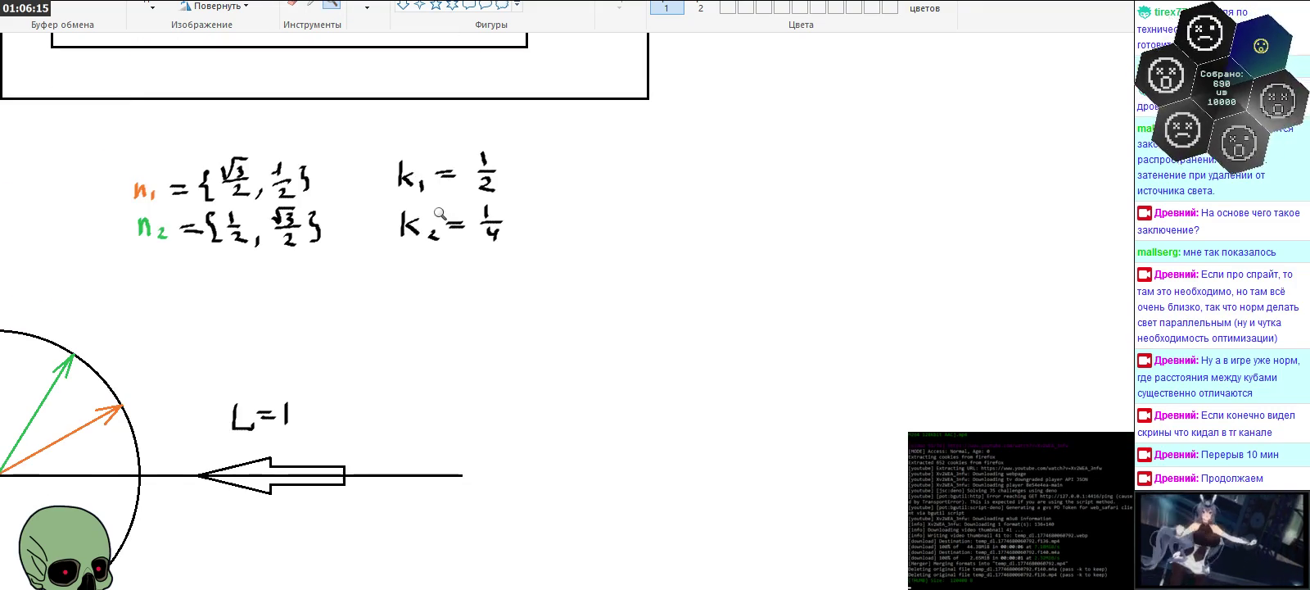
# Step: Zoom in on the n1/n2 and k formulas, dismissing an error message along the way
pyautogui.hscroll(-1, 659, 573)
pyautogui.hscroll(-3, 574, 533)
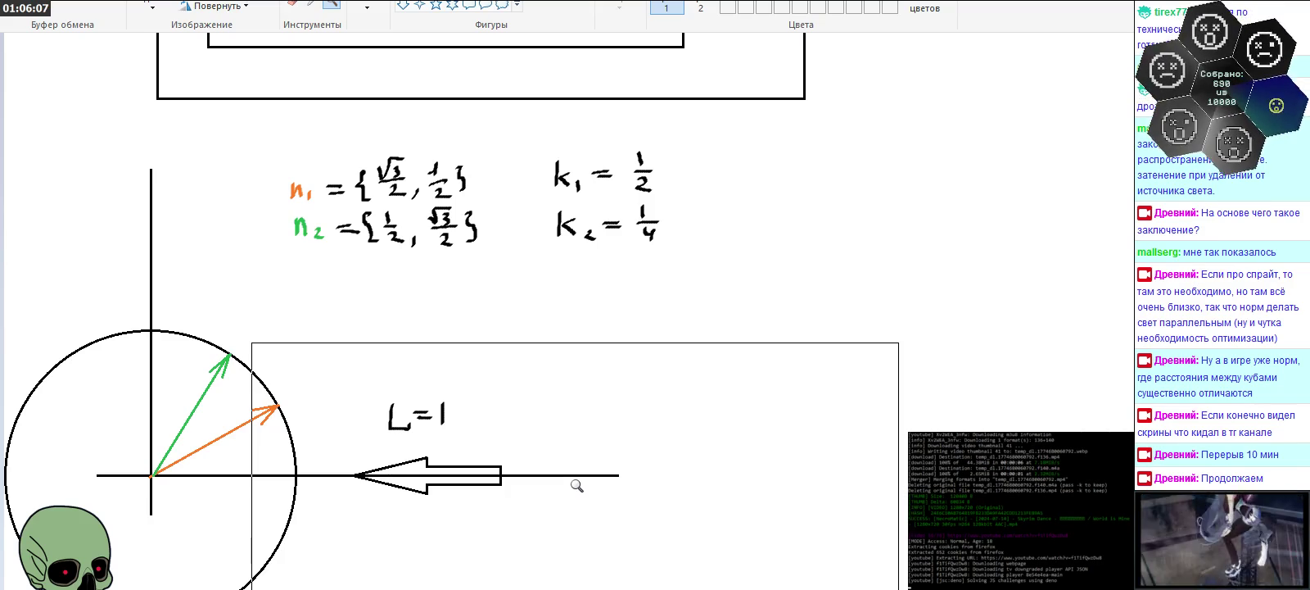
pyautogui.click(600, 330)
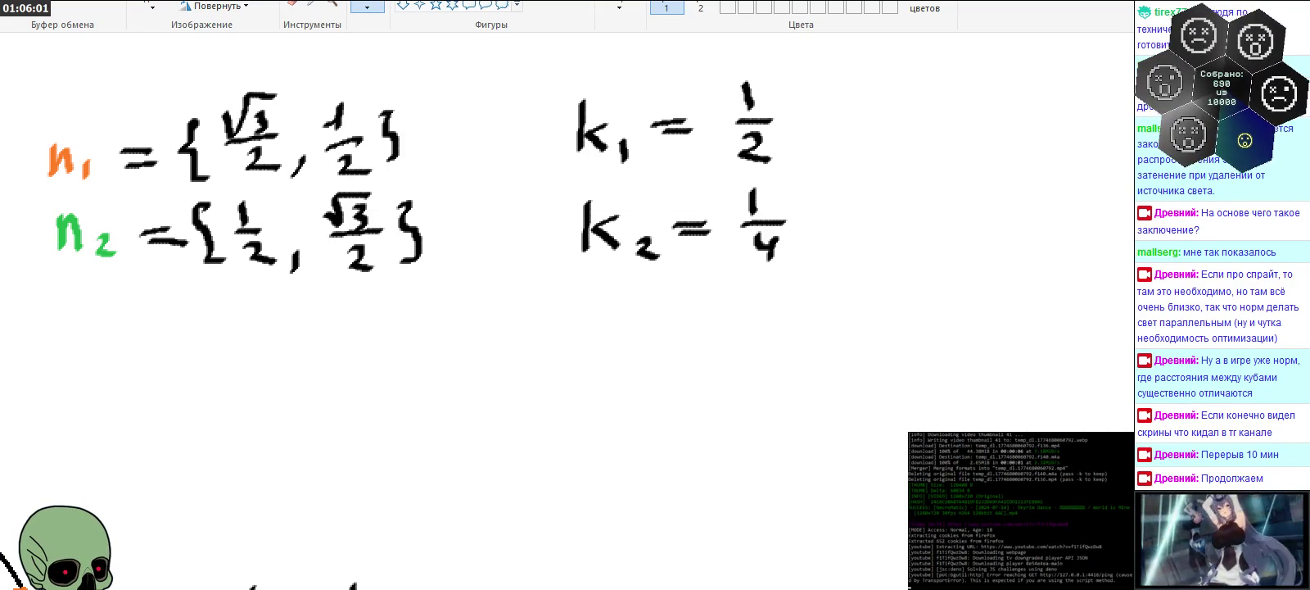
pyautogui.hscroll(-3, 565, 311)
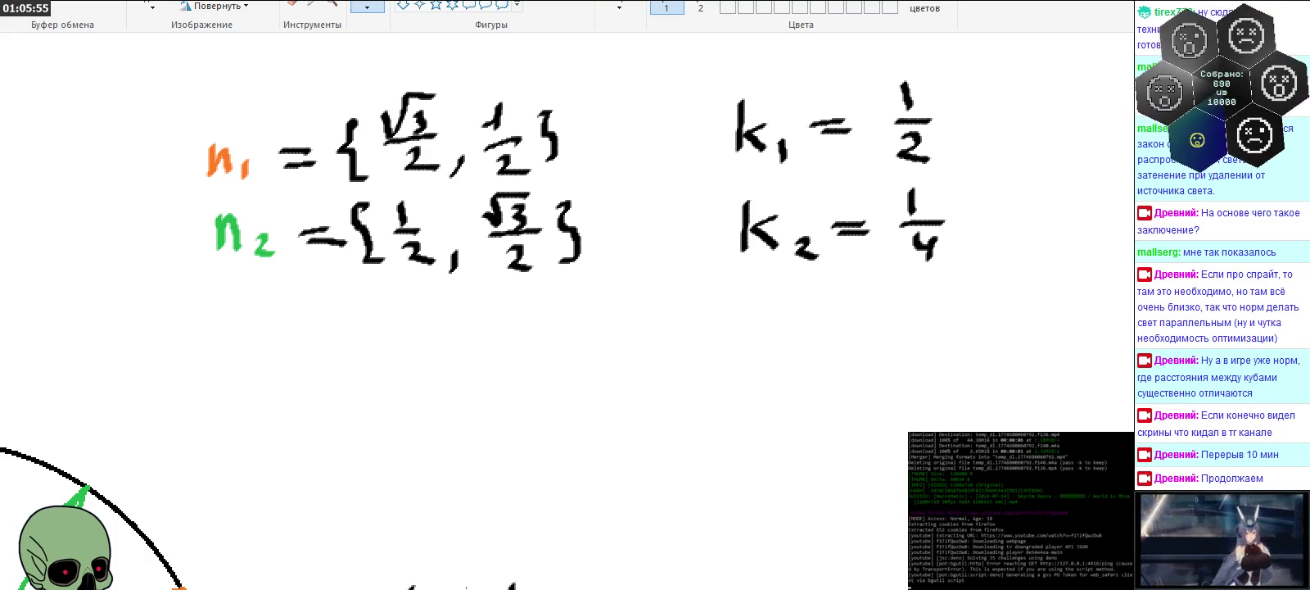
pyautogui.scroll(-1, 374, 205)
pyautogui.scroll(-1, 332, 201)
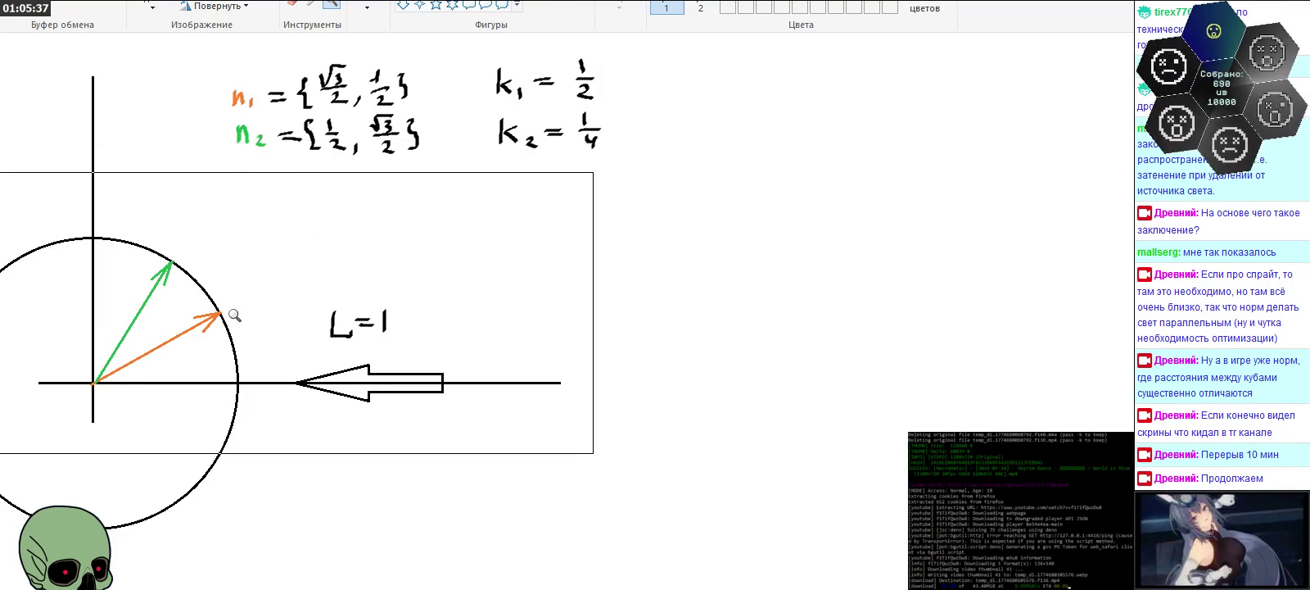
pyautogui.click(255, 316)
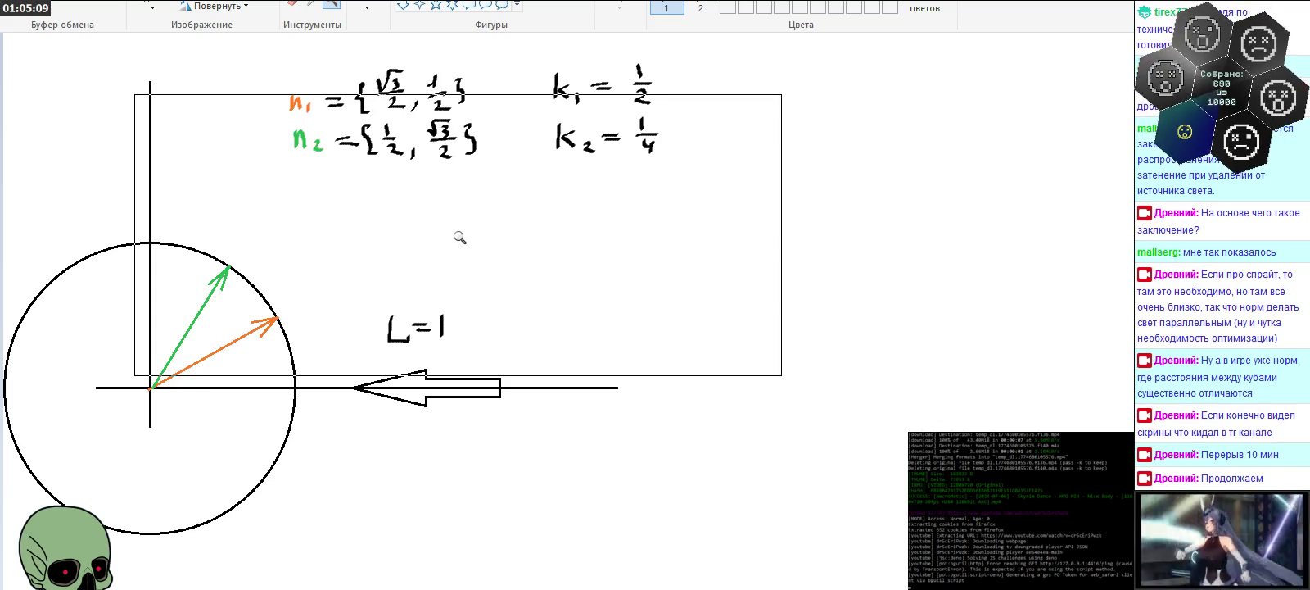
pyautogui.click(597, 307)
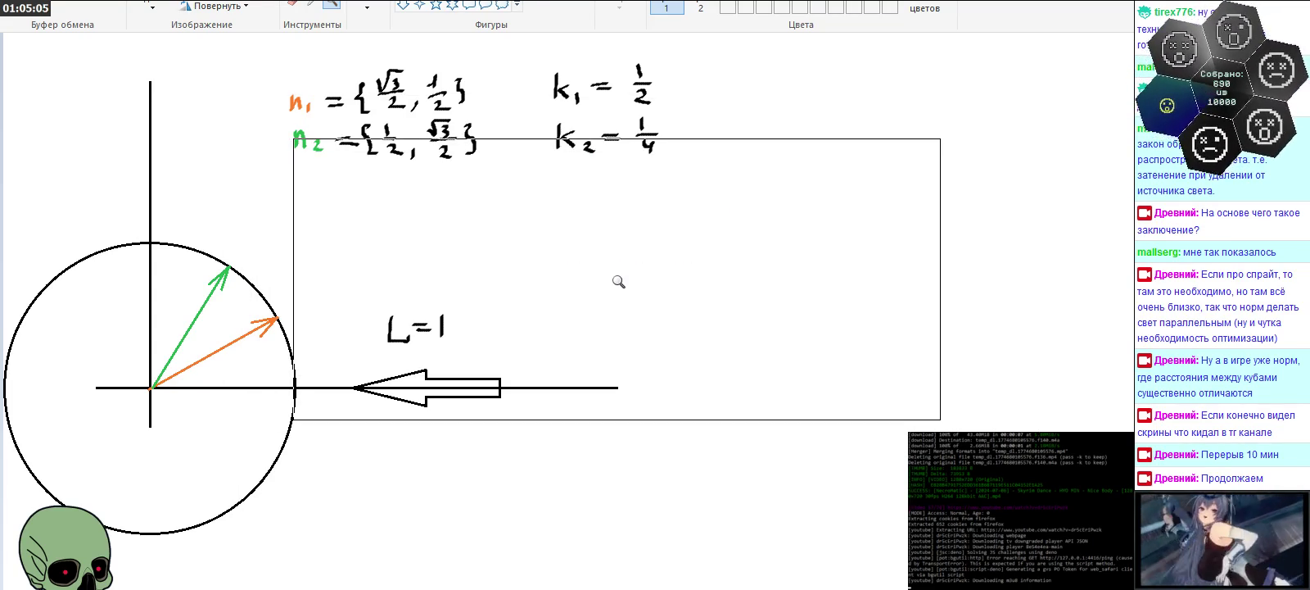
pyautogui.click(622, 274)
pyautogui.moveTo(543, 256)
pyautogui.mouseDown()
pyautogui.moveTo(563, 227)
pyautogui.moveTo(586, 224)
pyautogui.moveTo(598, 235)
pyautogui.moveTo(572, 267)
pyautogui.mouseUp()
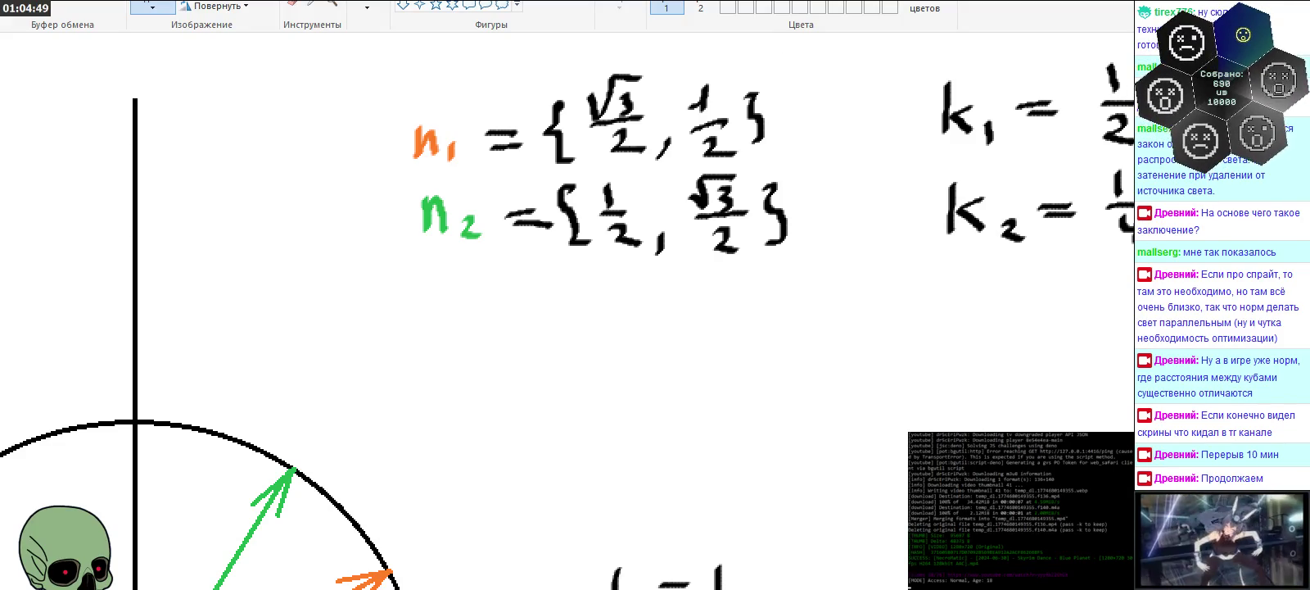
# Step: Handwrite the green product 1/2 · 1/4 beside the circle diagram
pyautogui.scroll(-3, 811, 298)
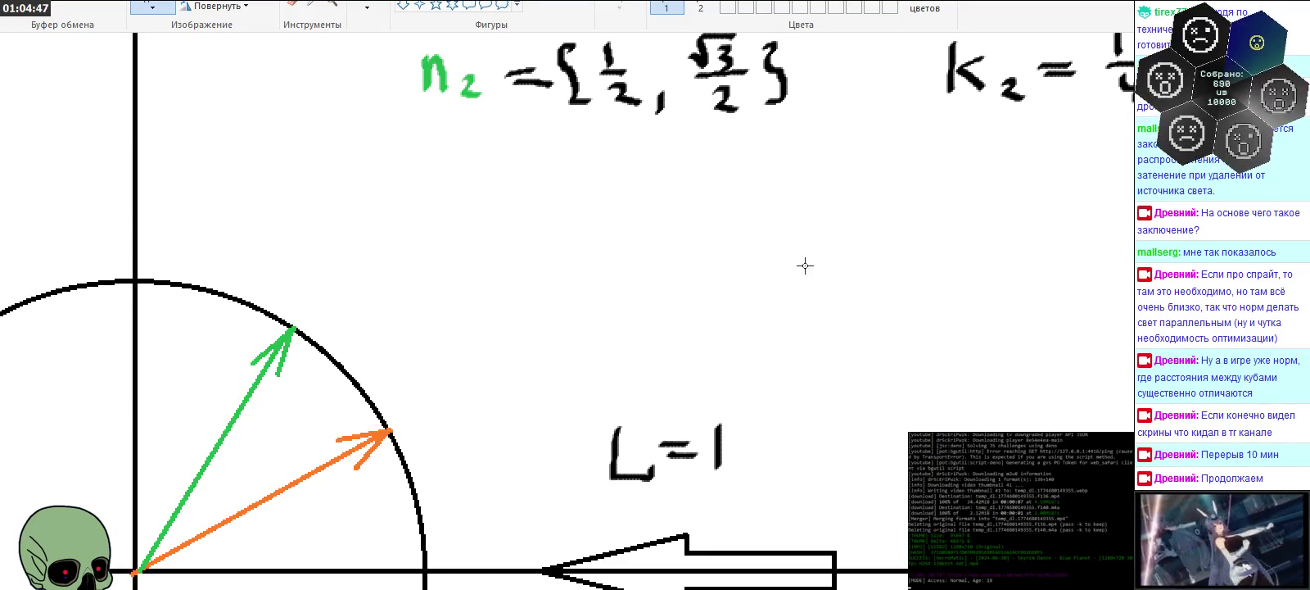
pyautogui.scroll(3, 860, 258)
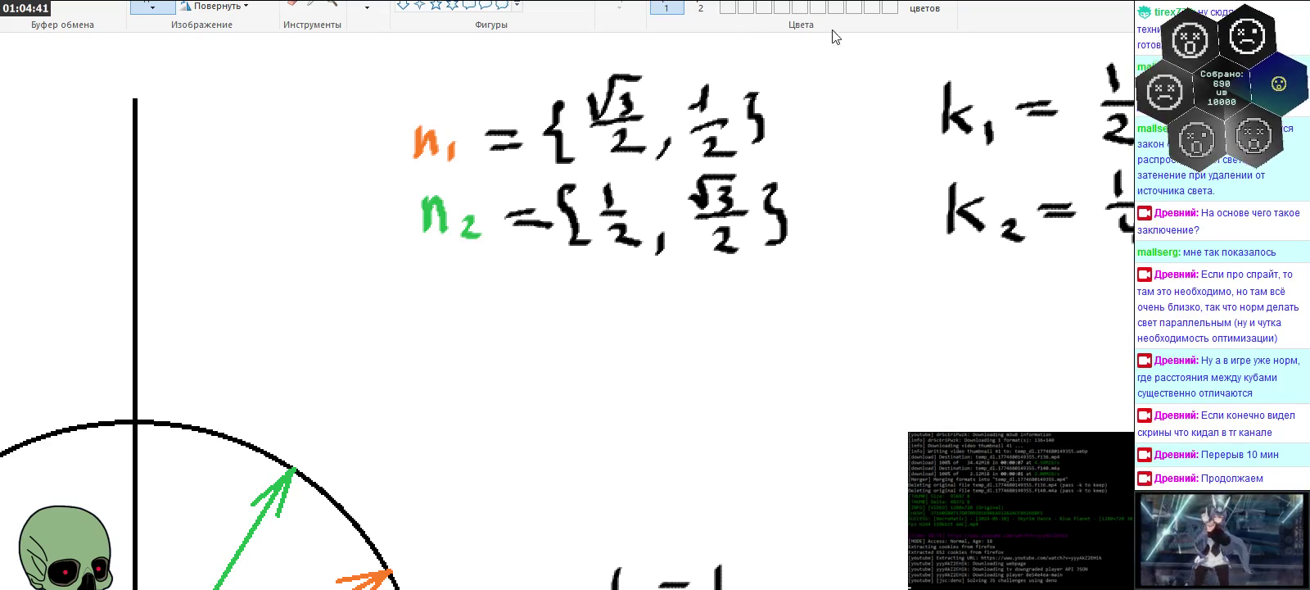
pyautogui.scroll(-3, 868, 311)
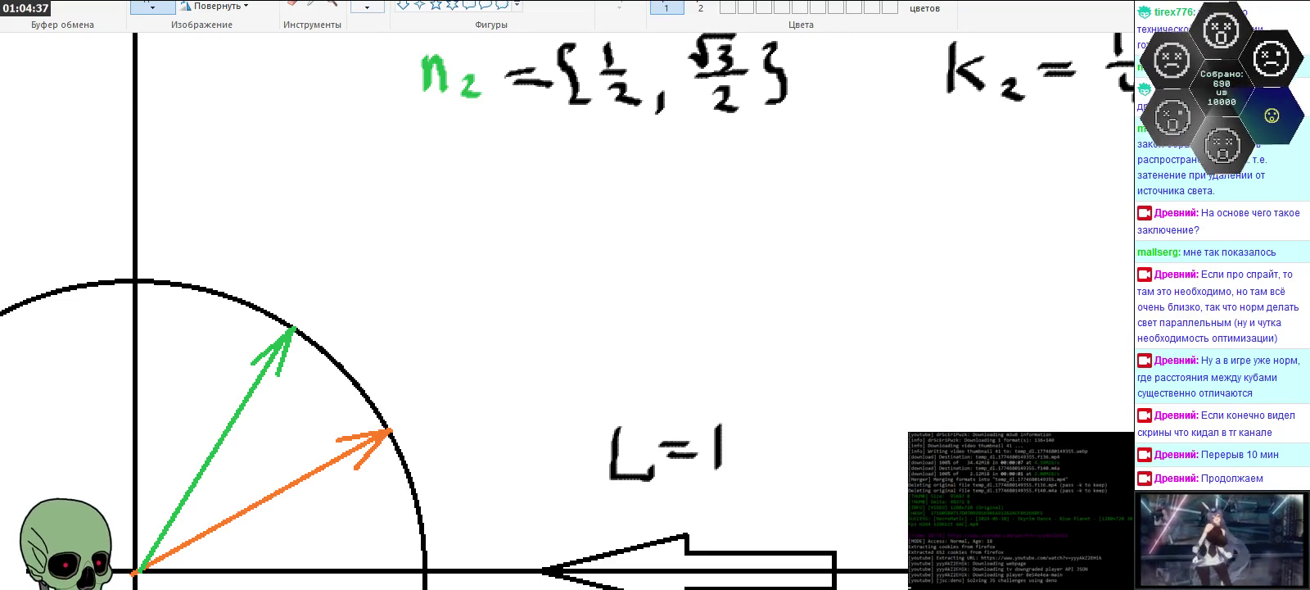
pyautogui.moveTo(901, 240)
pyautogui.mouseDown()
pyautogui.moveTo(901, 266)
pyautogui.moveTo(926, 277)
pyautogui.moveTo(915, 312)
pyautogui.mouseUp()
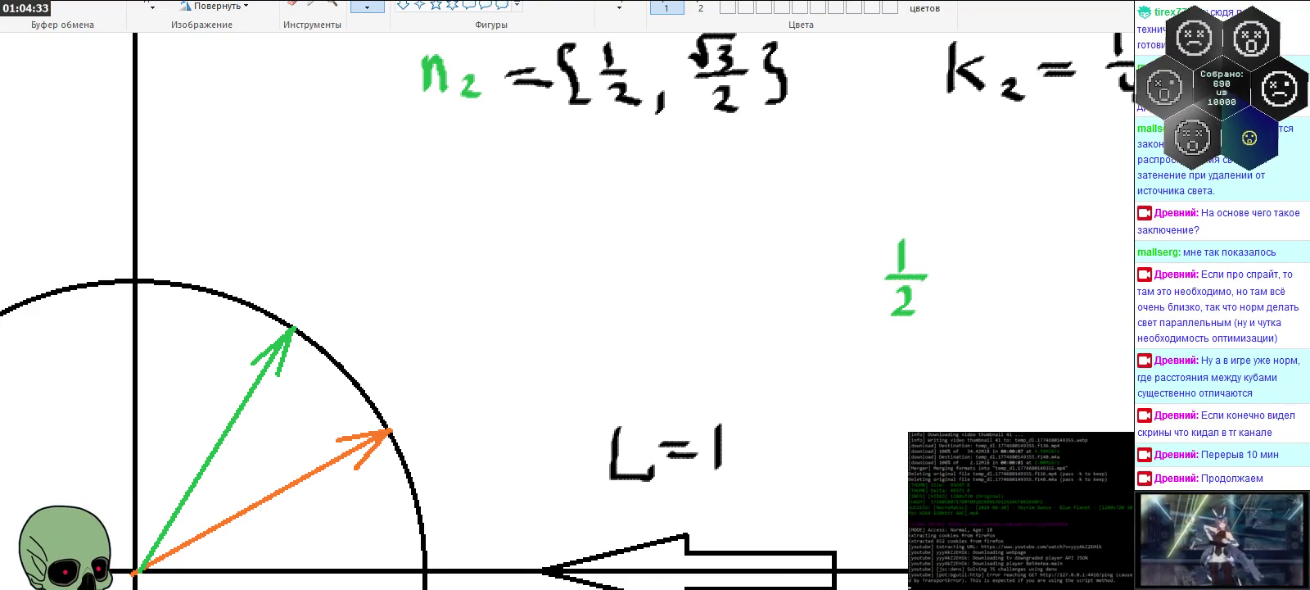
pyautogui.hscroll(5, 585, 418)
pyautogui.scroll(3, 774, 360)
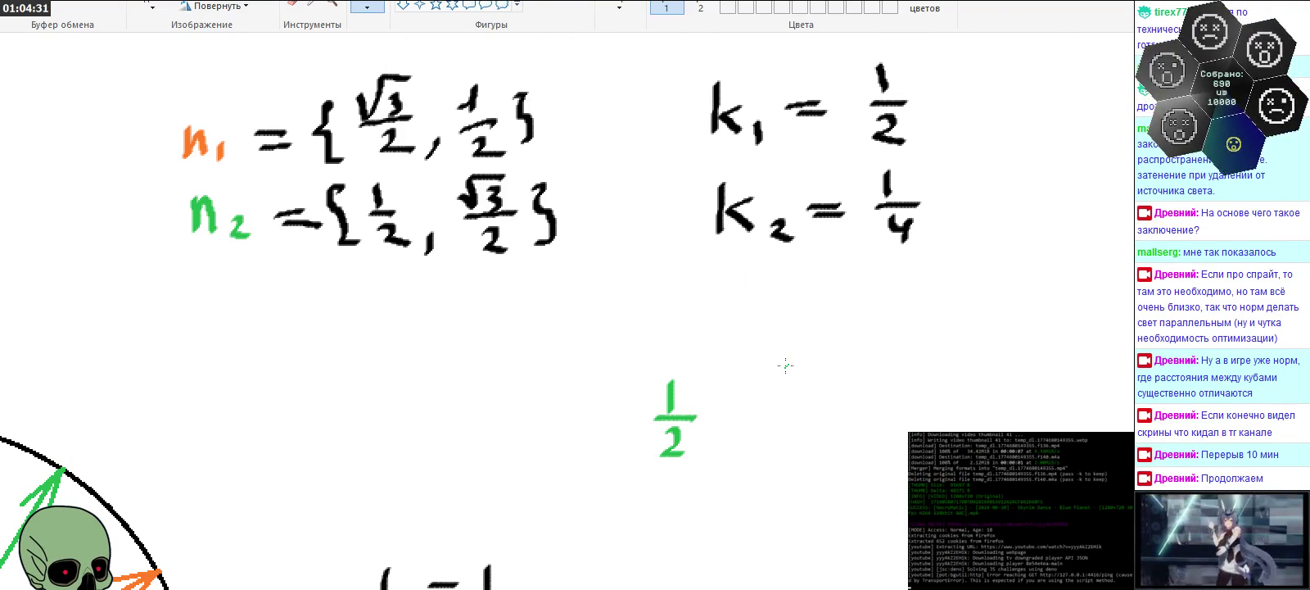
pyautogui.moveTo(721, 412); pyautogui.dragTo(735, 411)
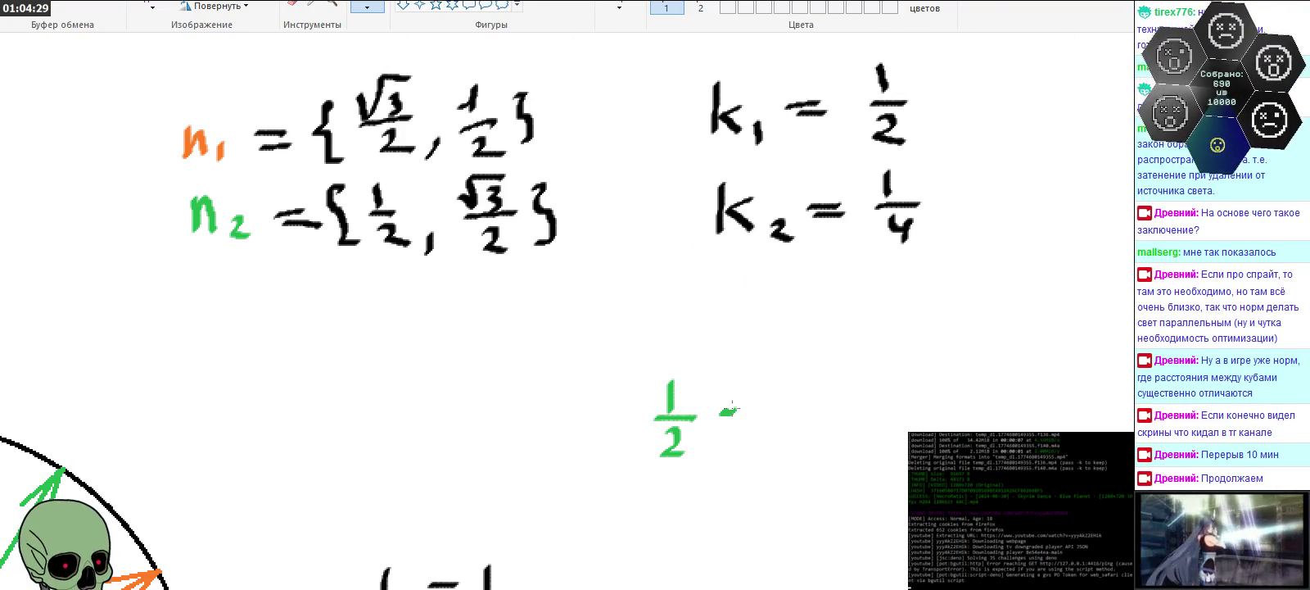
pyautogui.moveTo(770, 372)
pyautogui.mouseDown()
pyautogui.moveTo(770, 401)
pyautogui.moveTo(799, 413)
pyautogui.moveTo(792, 451)
pyautogui.mouseUp()
# Step: Select the green product and draw a black plus sign before it
pyautogui.click(152, 6)
pyautogui.moveTo(613, 352)
pyautogui.mouseDown()
pyautogui.moveTo(841, 479)
pyautogui.moveTo(1035, 461)
pyautogui.mouseUp()
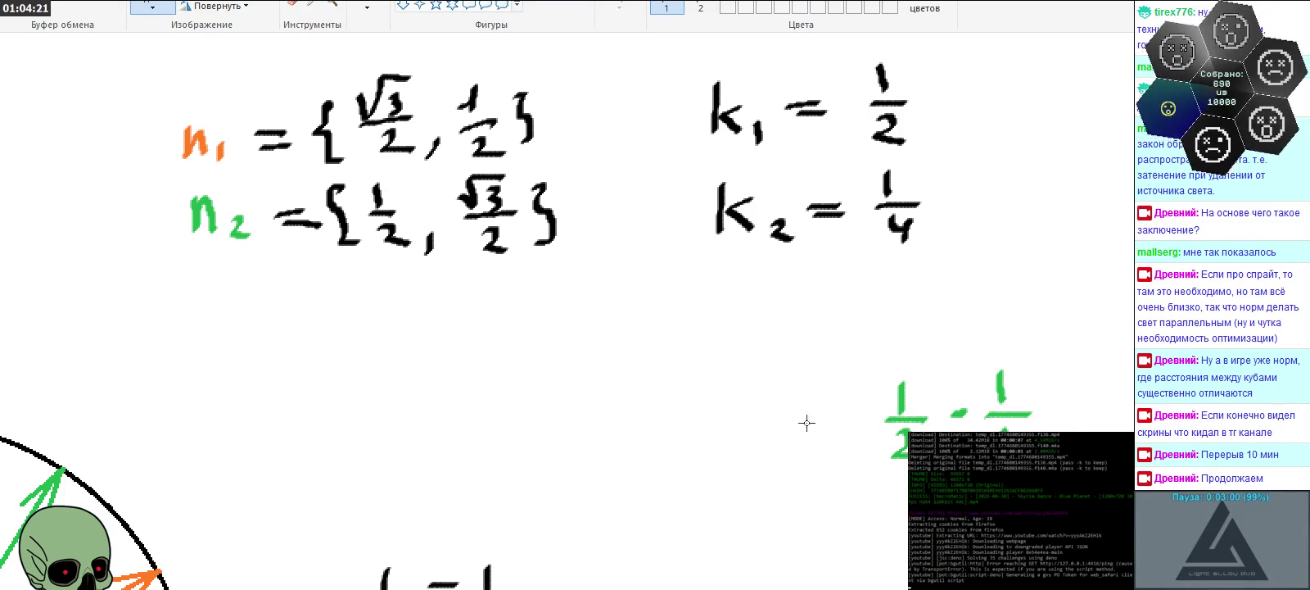
pyautogui.click(367, 5)
pyautogui.moveTo(819, 412)
pyautogui.mouseDown()
pyautogui.moveTo(819, 445)
pyautogui.moveTo(837, 429)
pyautogui.mouseUp()
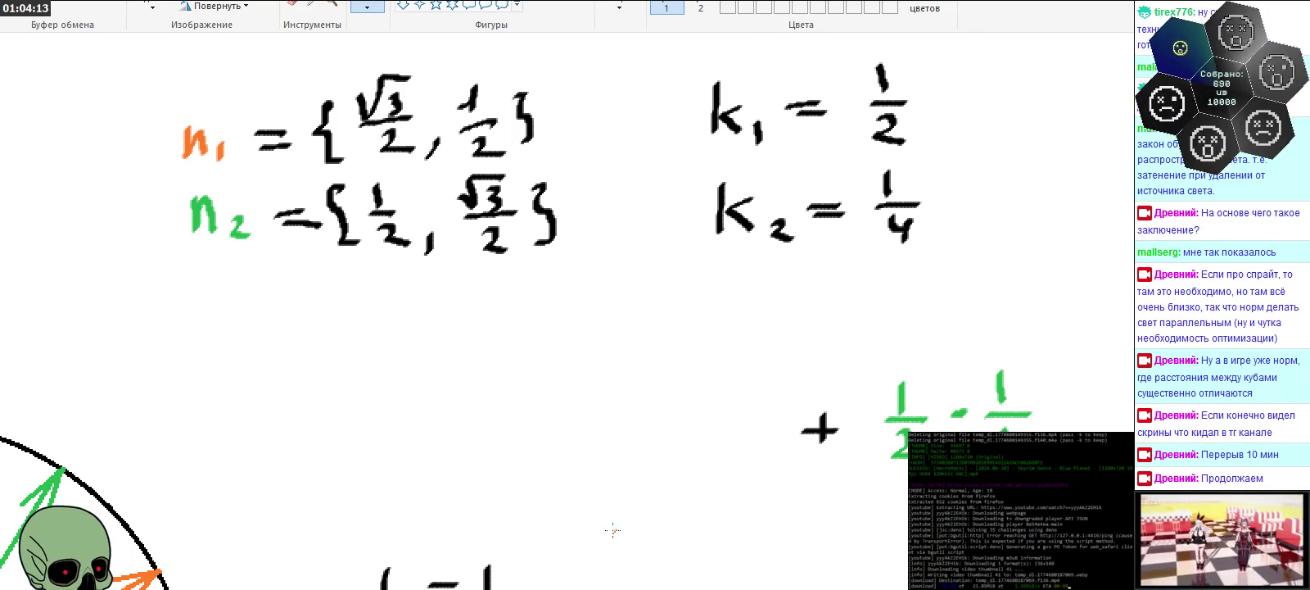
# Step: Write the orange product √3/2 · 1/2 and move it into line with the plus sign
pyautogui.moveTo(528, 407)
pyautogui.mouseDown()
pyautogui.moveTo(550, 385)
pyautogui.moveTo(579, 385)
pyautogui.moveTo(559, 424)
pyautogui.moveTo(592, 425)
pyautogui.moveTo(582, 469)
pyautogui.mouseUp()
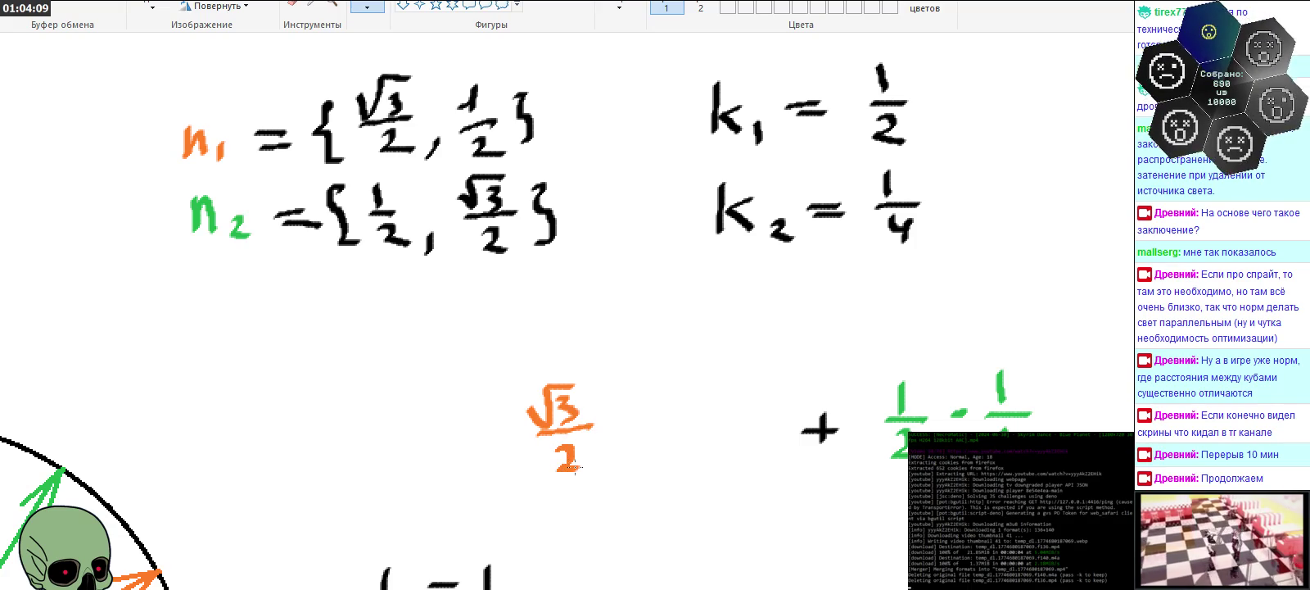
pyautogui.click(614, 426)
pyautogui.moveTo(651, 387)
pyautogui.mouseDown()
pyautogui.moveTo(667, 419)
pyautogui.moveTo(652, 457)
pyautogui.moveTo(673, 464)
pyautogui.mouseUp()
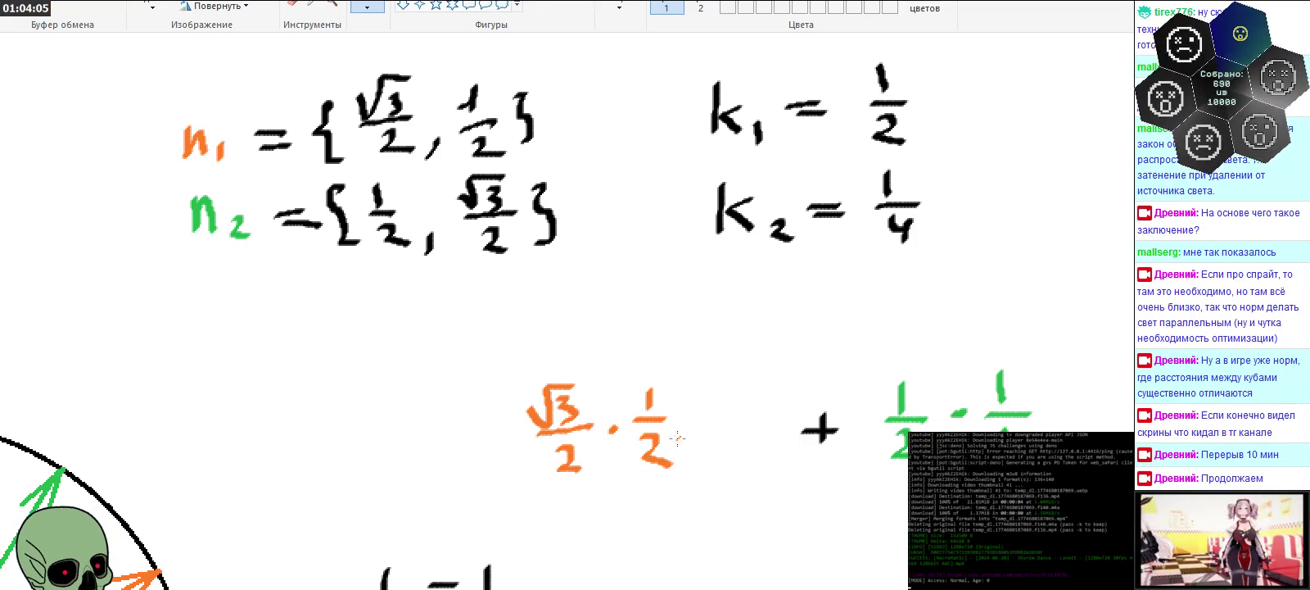
pyautogui.click(152, 6)
pyautogui.moveTo(531, 351)
pyautogui.mouseDown()
pyautogui.moveTo(680, 491)
pyautogui.moveTo(680, 460)
pyautogui.moveTo(741, 469)
pyautogui.mouseUp()
pyautogui.click(949, 384)
pyautogui.rightClick(372, 247)
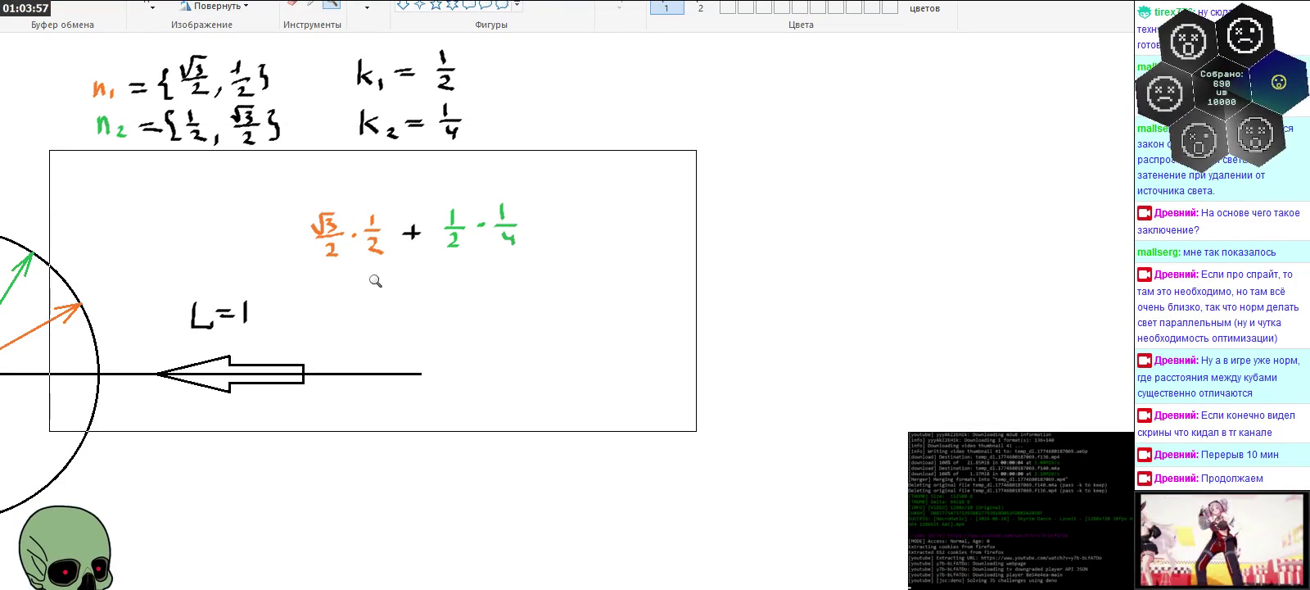
pyautogui.hscroll(-5, 565, 312)
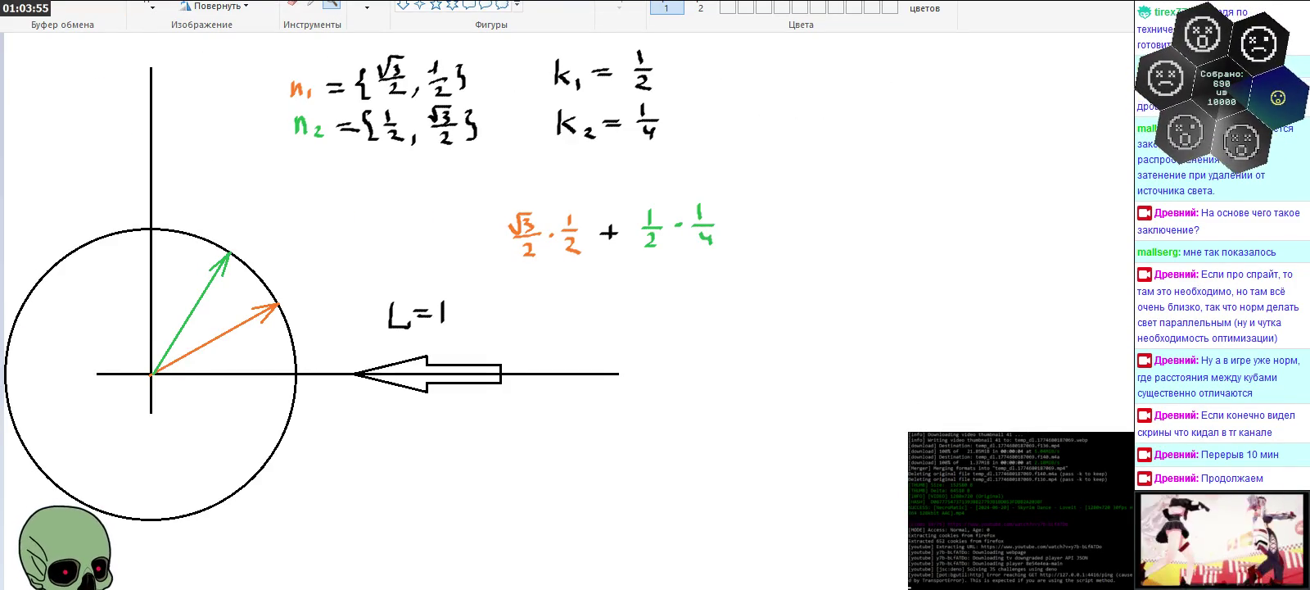
# Step: Draw a long fraction bar with 2 beneath the sum and nudge the fraction into place
pyautogui.click(453, 496)
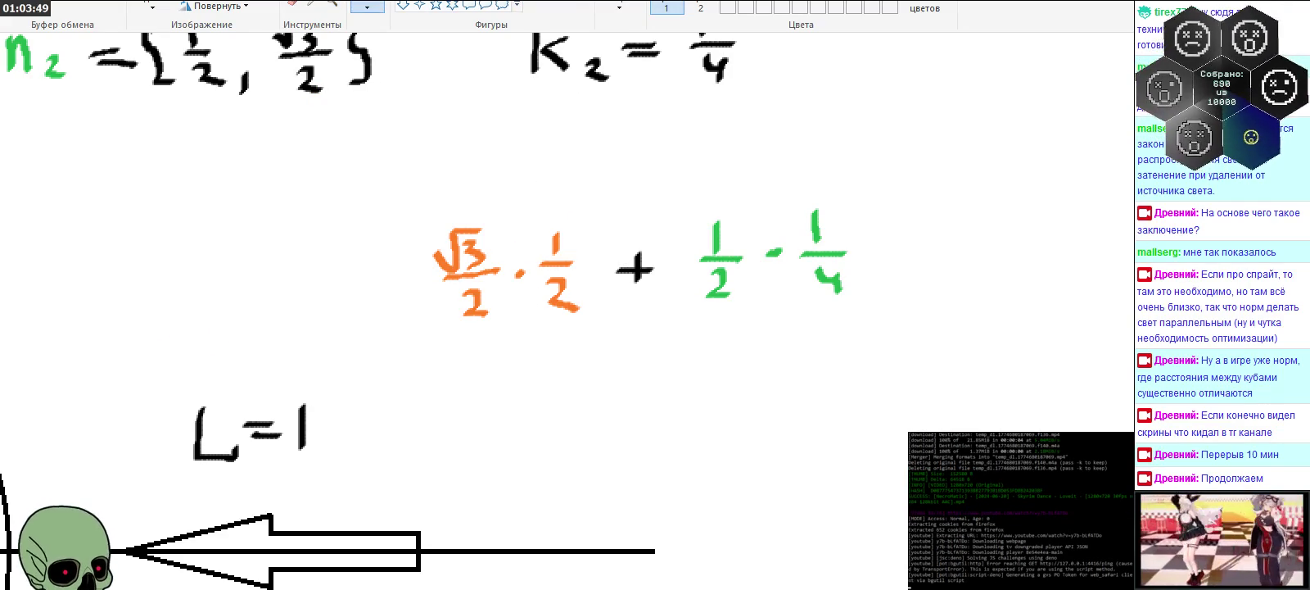
pyautogui.moveTo(423, 334); pyautogui.dragTo(895, 322)
pyautogui.moveTo(612, 362); pyautogui.dragTo(648, 388)
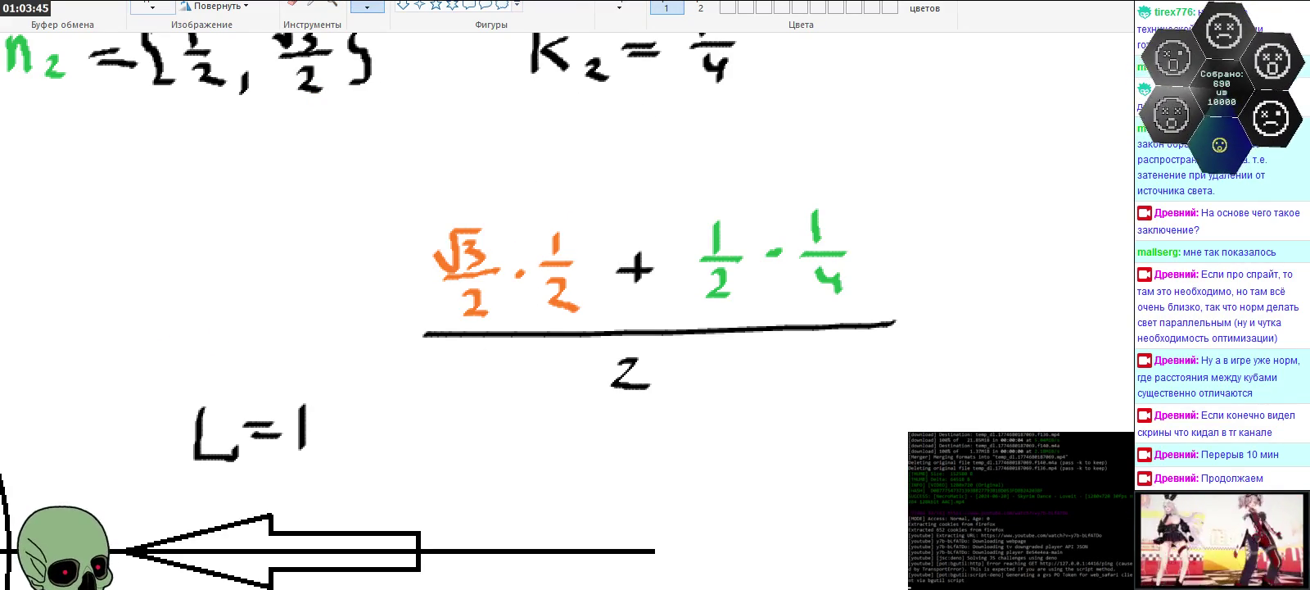
pyautogui.click(152, 7)
pyautogui.moveTo(413, 217)
pyautogui.mouseDown()
pyautogui.moveTo(913, 406)
pyautogui.moveTo(903, 364)
pyautogui.moveTo(890, 361)
pyautogui.mouseUp()
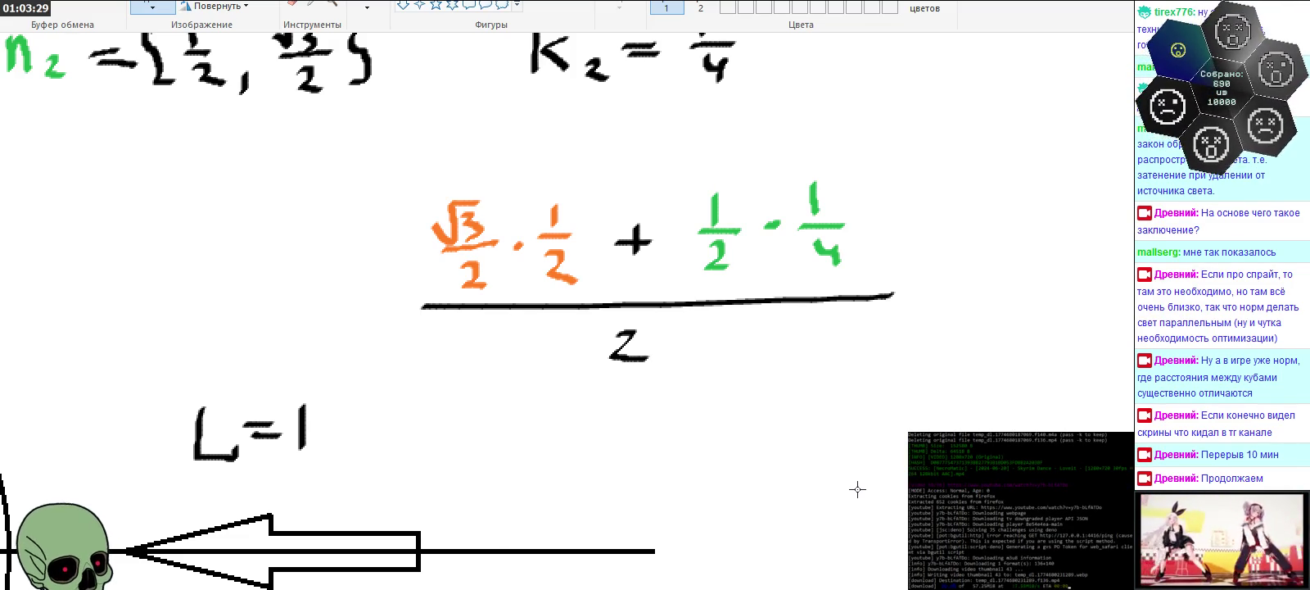
pyautogui.hscroll(3, 892, 293)
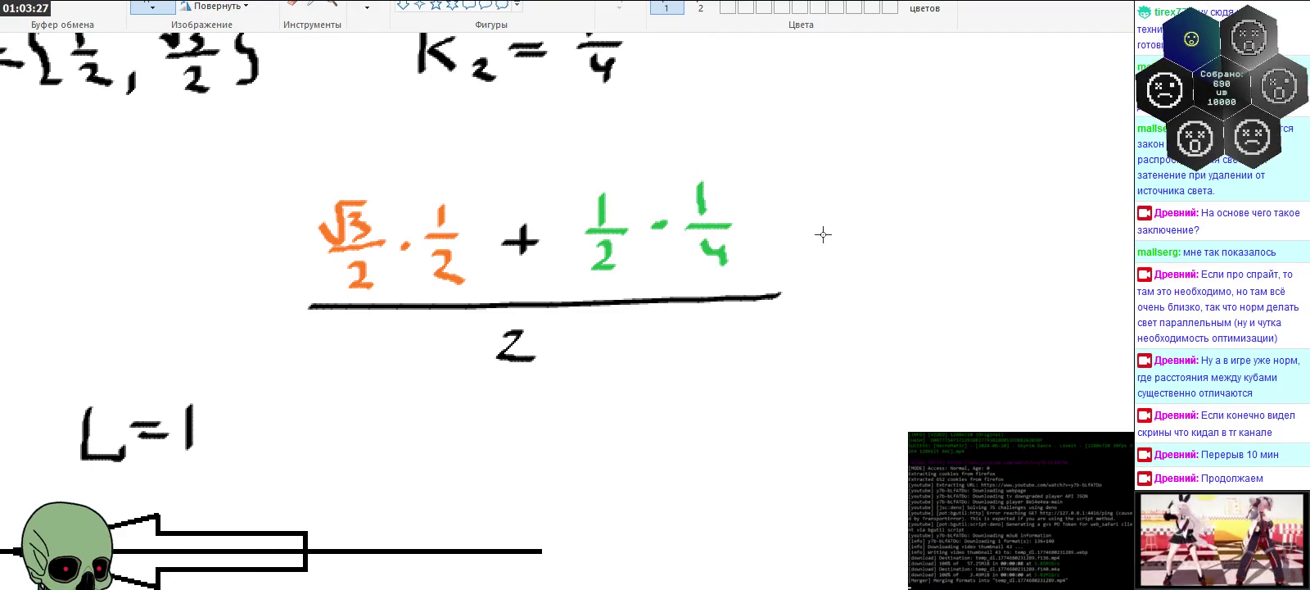
# Step: Append '= C' after the fraction, redrawing the C larger after an undo
pyautogui.moveTo(815, 288)
pyautogui.mouseDown()
pyautogui.moveTo(847, 287)
pyautogui.moveTo(849, 300)
pyautogui.moveTo(907, 257)
pyautogui.moveTo(930, 310)
pyautogui.mouseUp()
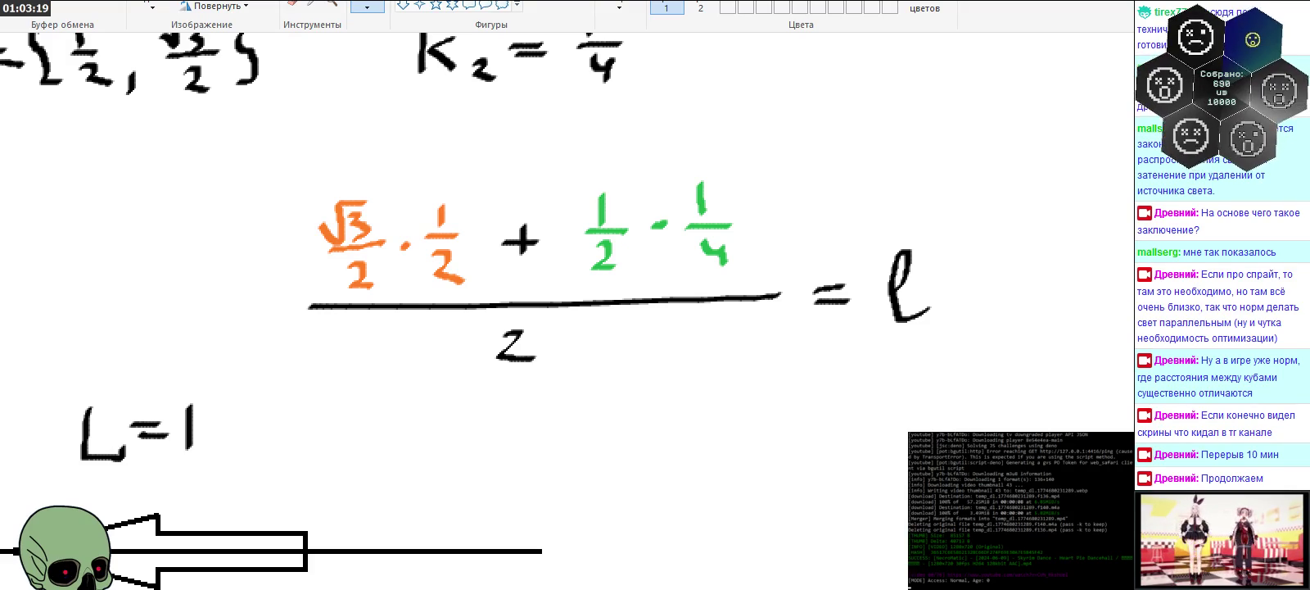
pyautogui.hotkey('ctrl', 'z')
pyautogui.moveTo(917, 266); pyautogui.dragTo(920, 315)
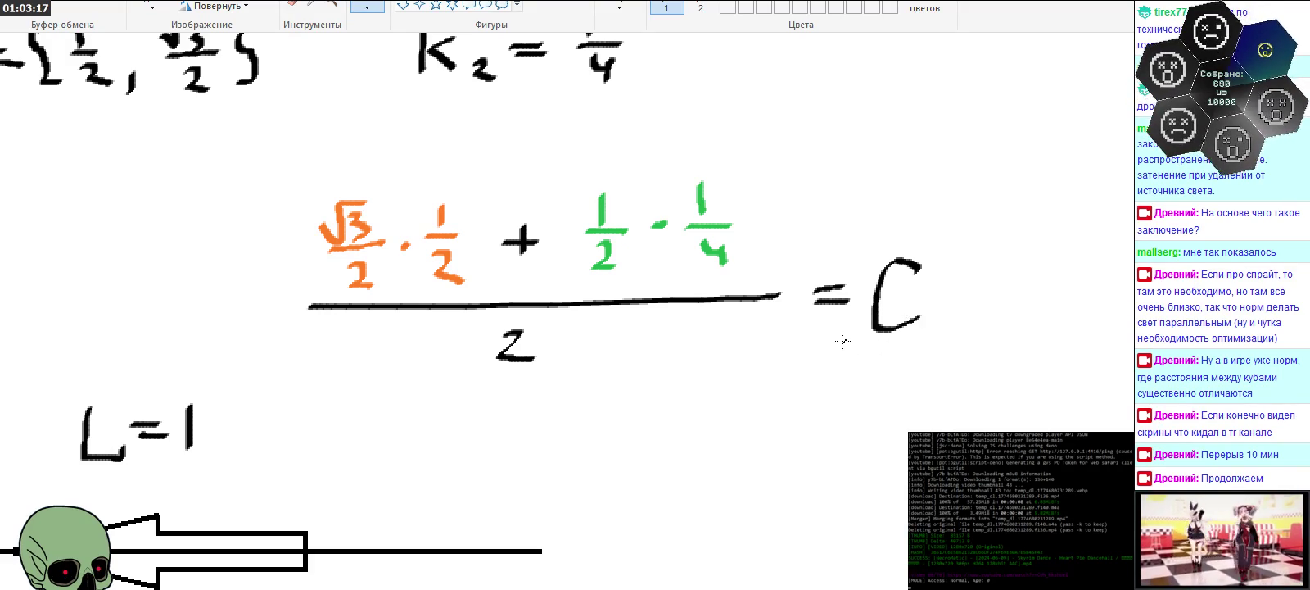
pyautogui.hotkey('ctrl', 'z')
pyautogui.moveTo(932, 267); pyautogui.dragTo(936, 315)
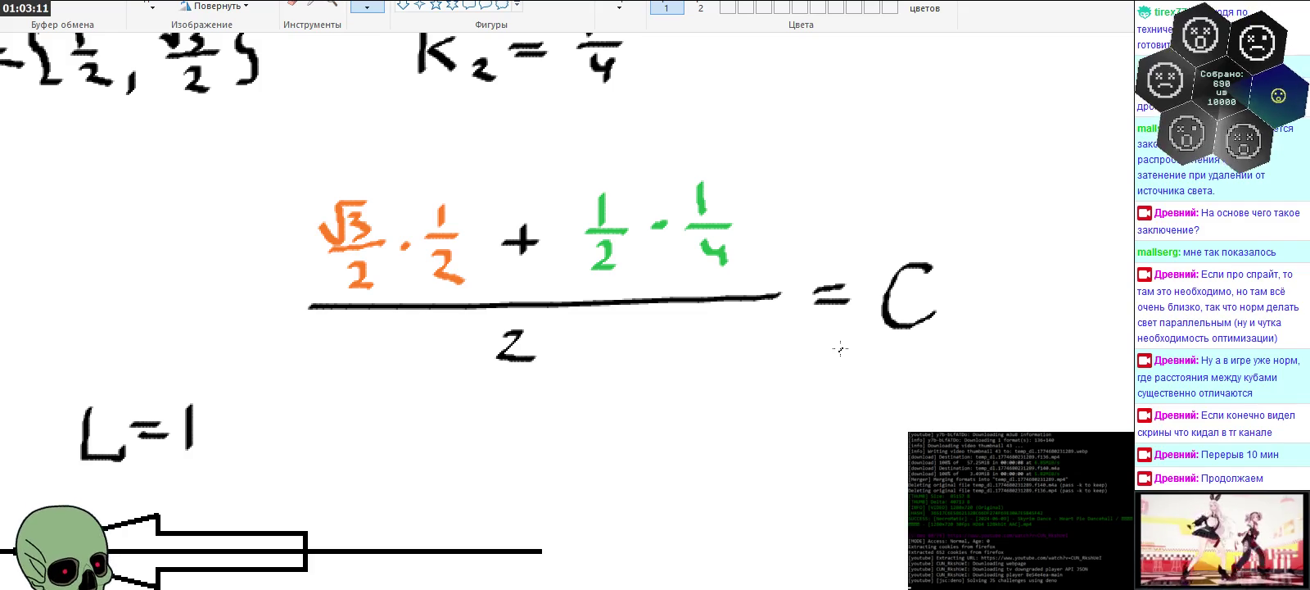
pyautogui.click(332, 4)
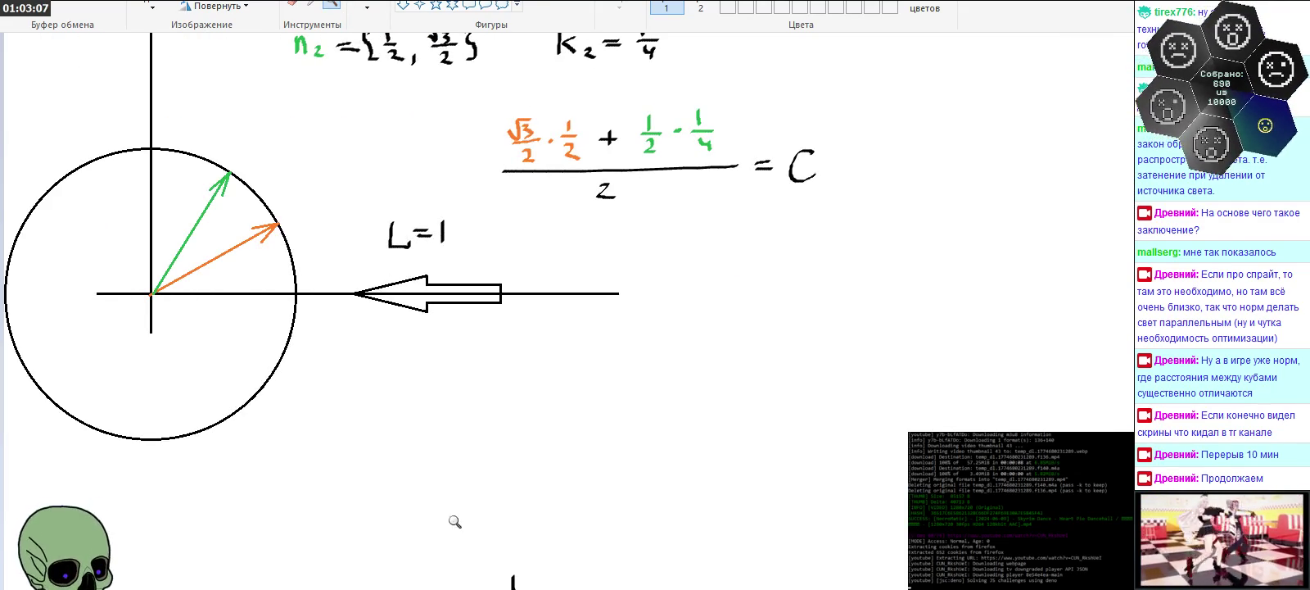
pyautogui.scroll(3, 456, 521)
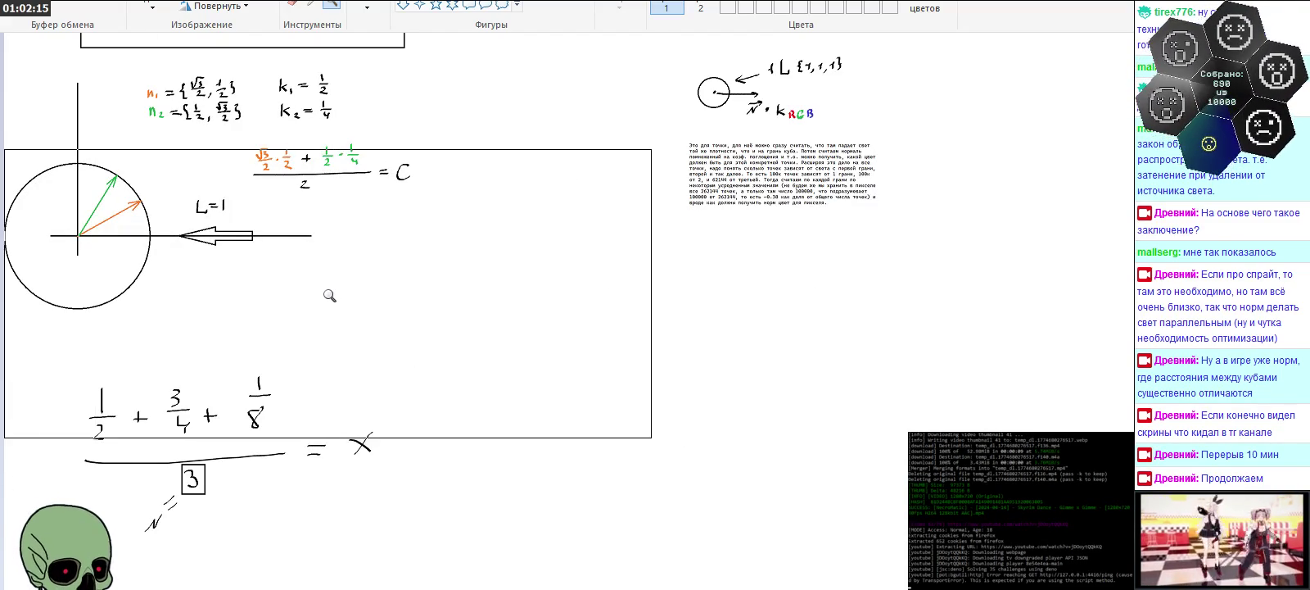
pyautogui.scroll(5, 164, 164)
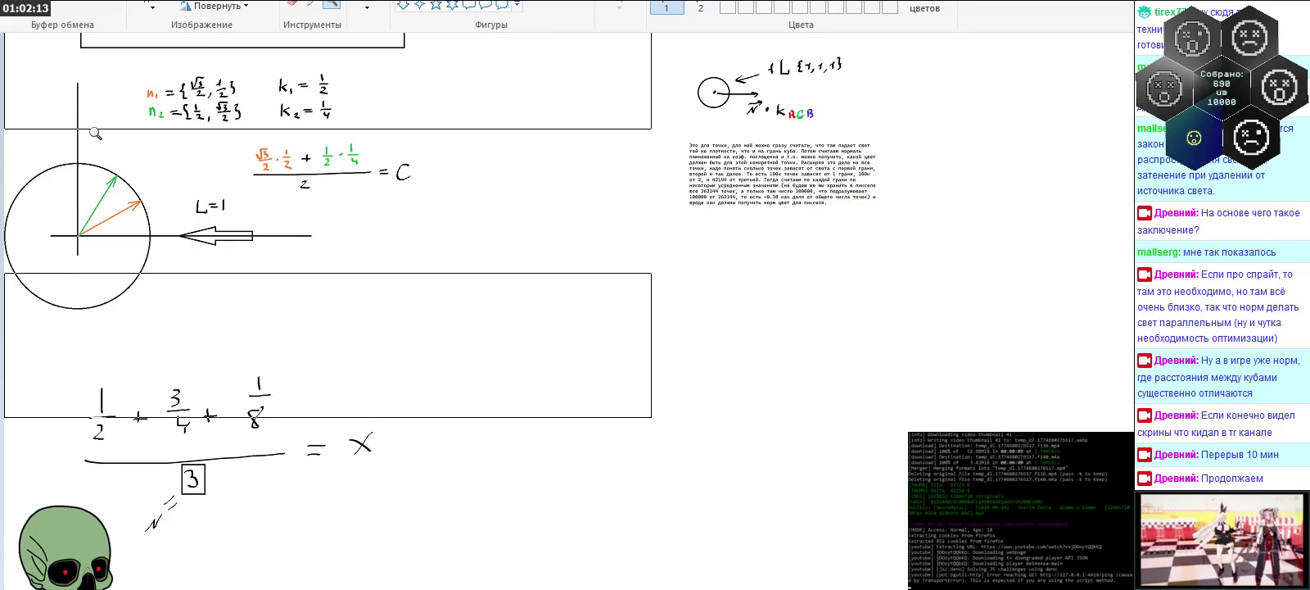
# Step: Move the unit-circle diagram and its formulas to the right
pyautogui.click(152, 7)
pyautogui.moveTo(421, 205); pyautogui.dragTo(184, 306)
pyautogui.moveTo(4, 205); pyautogui.dragTo(419, 457)
pyautogui.moveTo(254, 383); pyautogui.dragTo(345, 395)
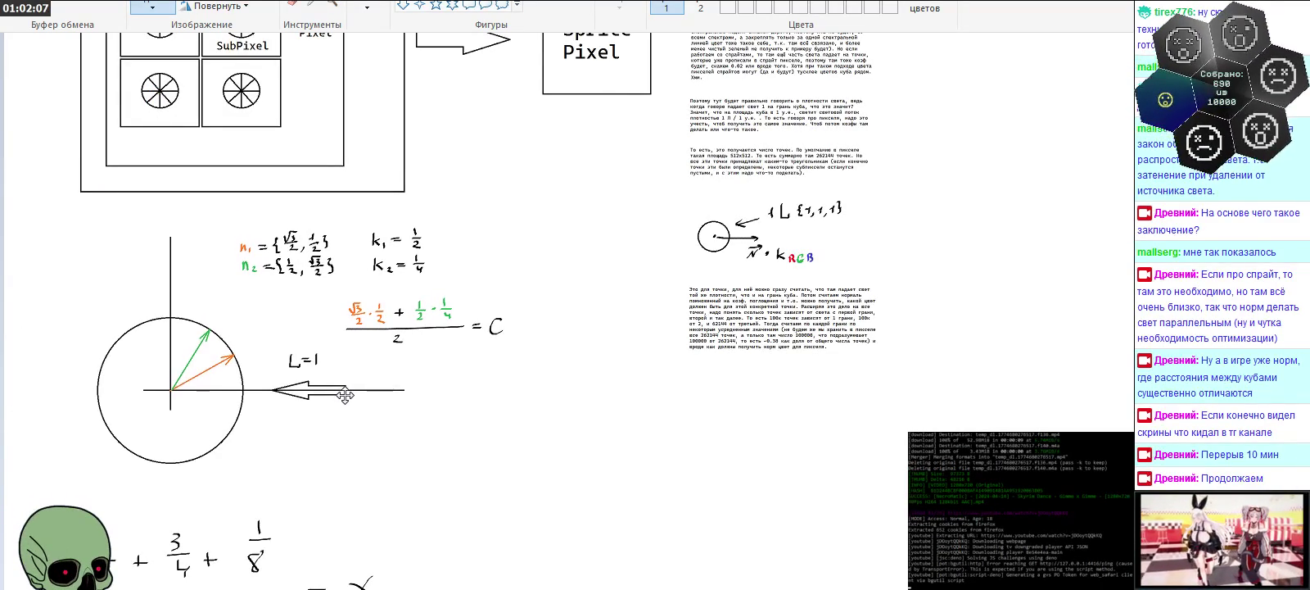
pyautogui.click(649, 508)
# Step: Move the fraction with the boxed 3 further down the canvas
pyautogui.scroll(-3, 511, 469)
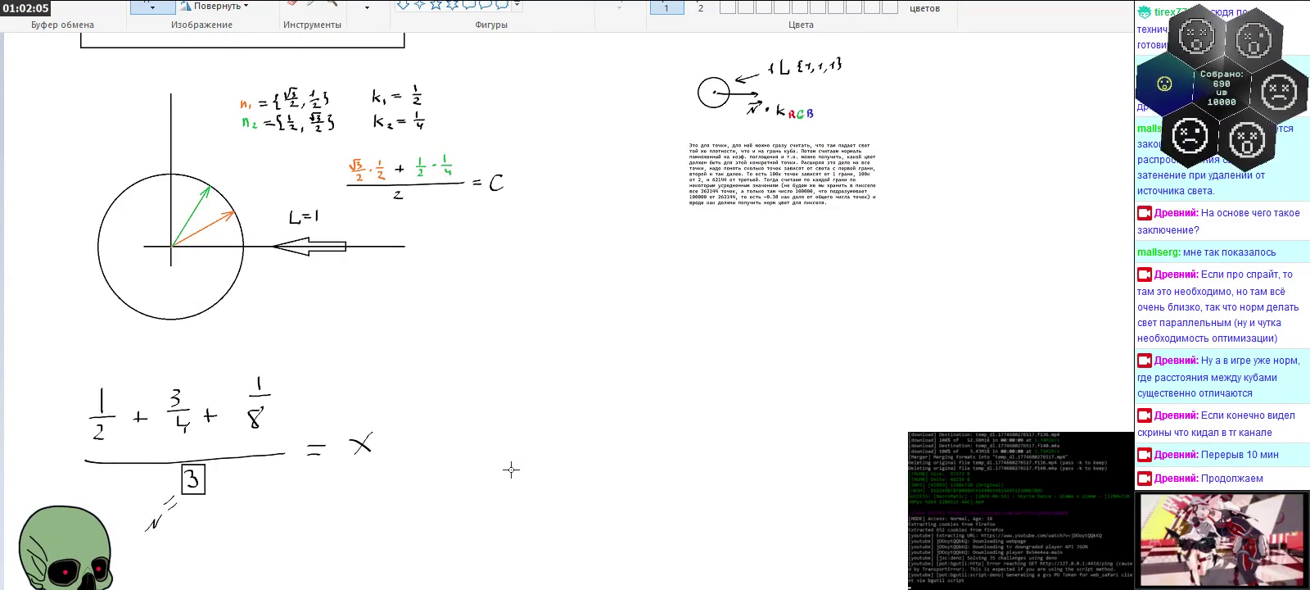
pyautogui.moveTo(89, 368); pyautogui.dragTo(398, 543)
pyautogui.moveTo(369, 506); pyautogui.dragTo(374, 543)
pyautogui.click(627, 471)
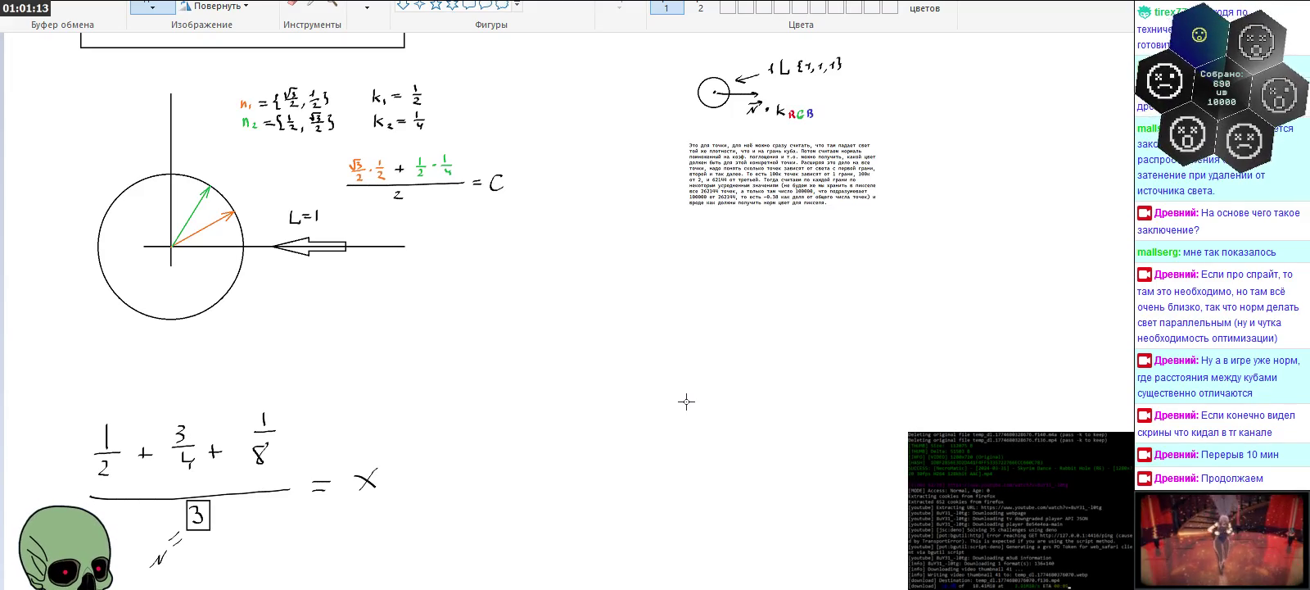
pyautogui.click(330, 5)
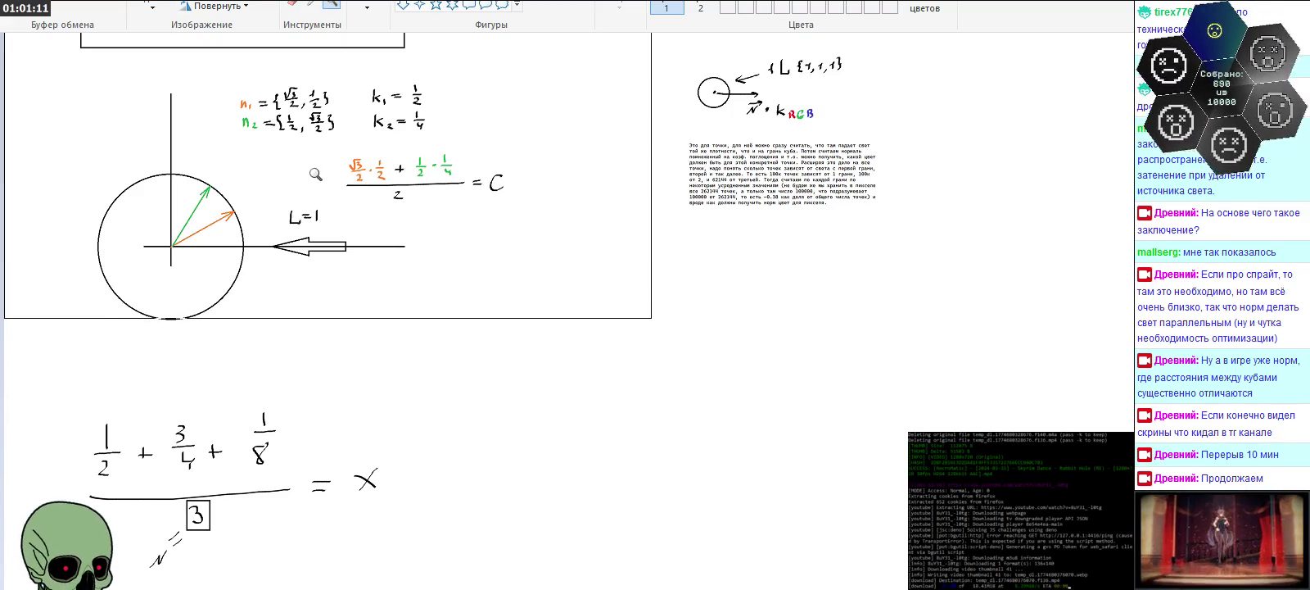
# Step: Zoom in on the unit-circle diagram and its '= C' fraction
pyautogui.click(314, 174)
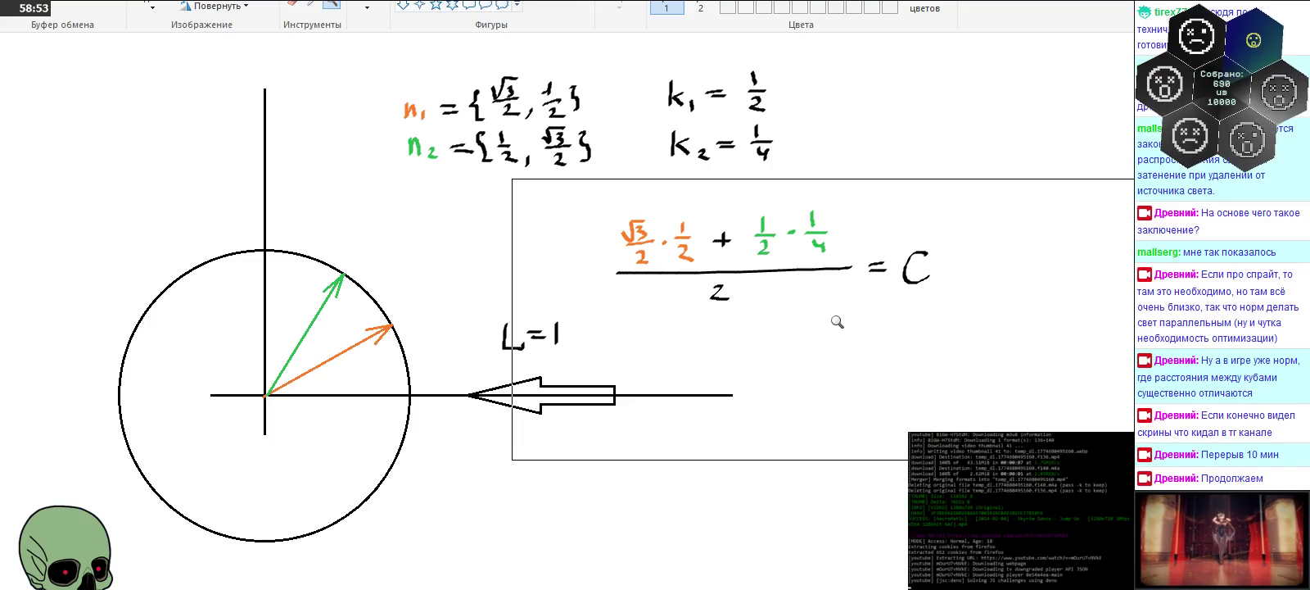
# Step: Write √3/8 + 1/16 below the C formula, redrawing the 16 denominator after an undo
pyautogui.click(837, 321)
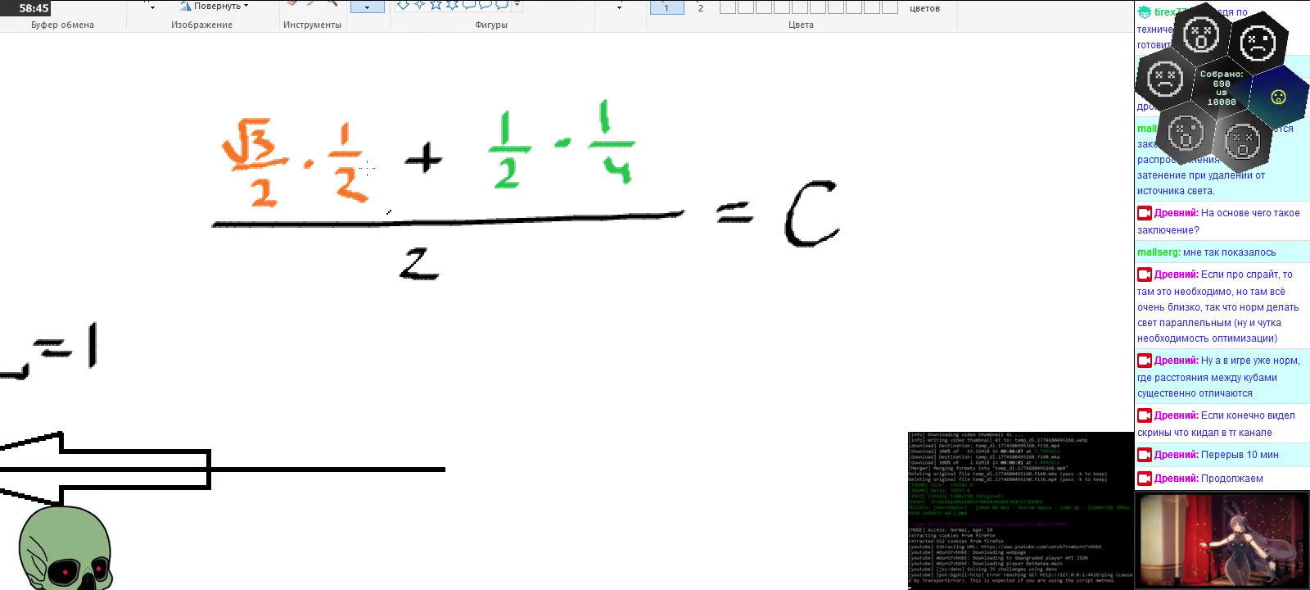
pyautogui.moveTo(565, 398)
pyautogui.mouseDown()
pyautogui.moveTo(628, 365)
pyautogui.moveTo(604, 420)
pyautogui.moveTo(643, 421)
pyautogui.moveTo(591, 460)
pyautogui.moveTo(608, 449)
pyautogui.mouseUp()
pyautogui.moveTo(665, 405)
pyautogui.mouseDown()
pyautogui.moveTo(663, 434)
pyautogui.moveTo(695, 419)
pyautogui.mouseUp()
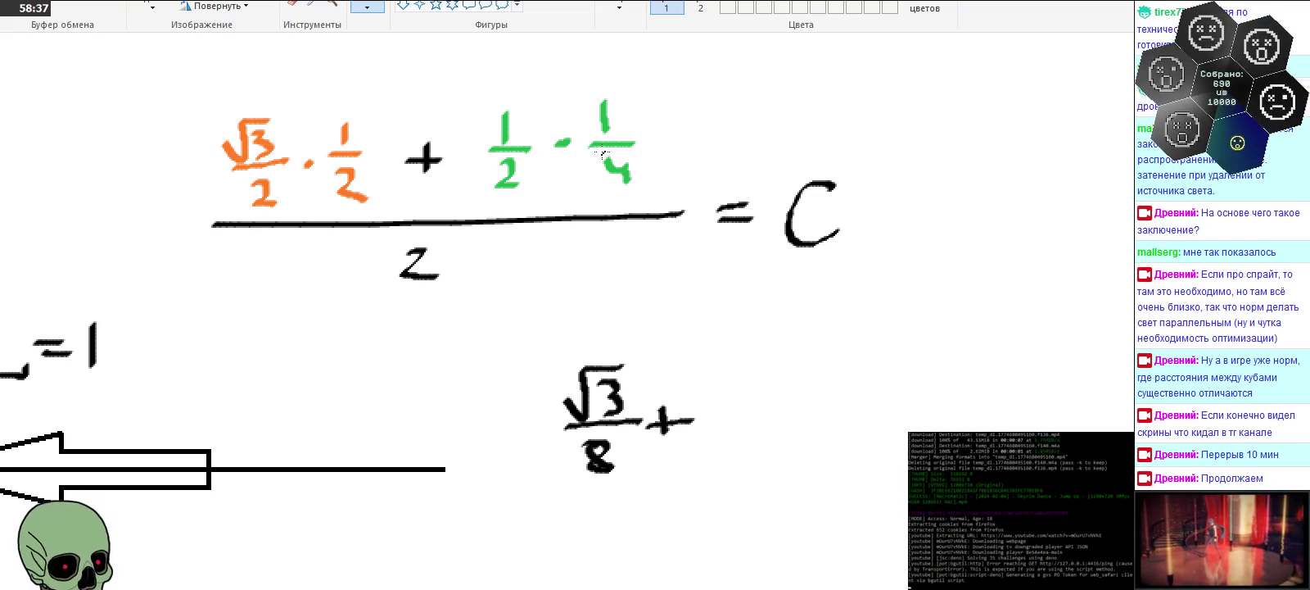
pyautogui.moveTo(739, 347)
pyautogui.mouseDown()
pyautogui.moveTo(742, 389)
pyautogui.moveTo(786, 393)
pyautogui.mouseUp()
pyautogui.moveTo(722, 415)
pyautogui.mouseDown()
pyautogui.moveTo(724, 449)
pyautogui.moveTo(762, 439)
pyautogui.mouseUp()
pyautogui.hotkey('ctrl', 'z')
pyautogui.hotkey('ctrl', 'z')
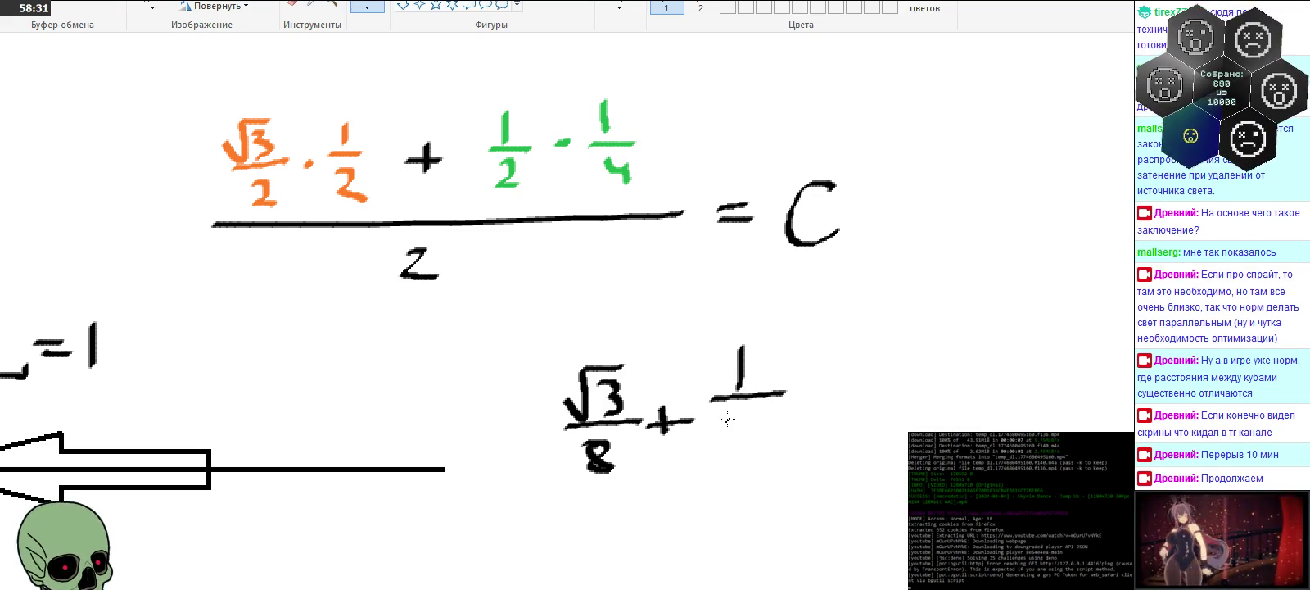
pyautogui.moveTo(724, 418); pyautogui.dragTo(724, 468)
pyautogui.moveTo(764, 422); pyautogui.dragTo(744, 446)
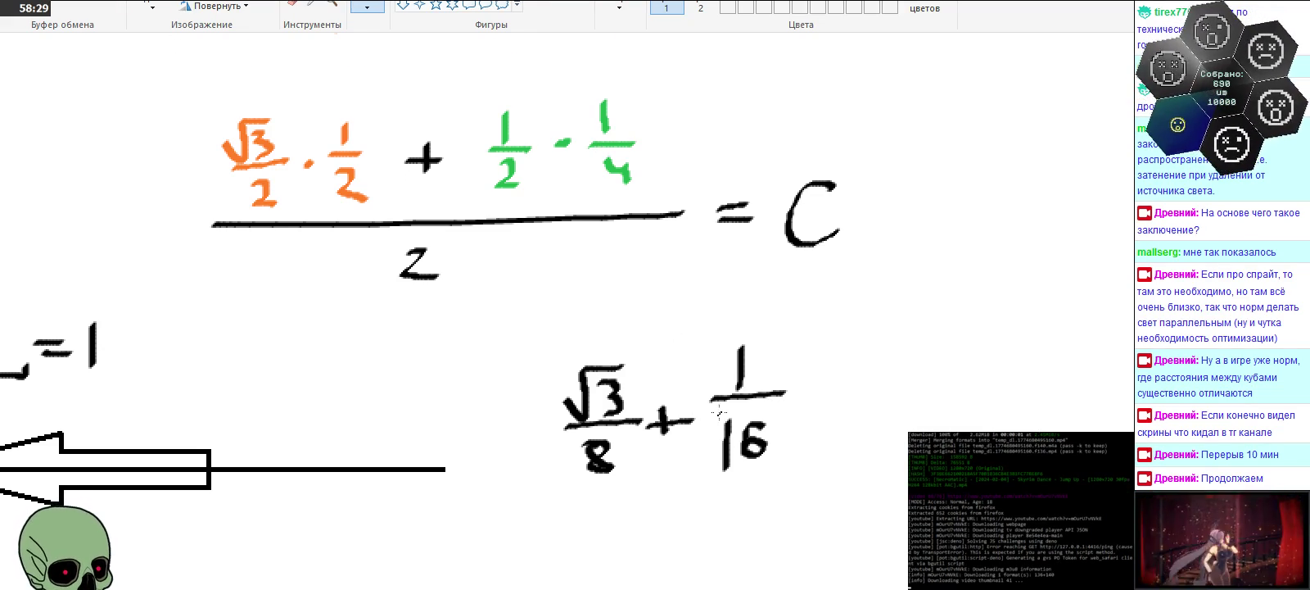
pyautogui.scroll(-3, 704, 413)
pyautogui.moveTo(653, 373); pyautogui.dragTo(653, 403)
pyautogui.moveTo(671, 374); pyautogui.dragTo(675, 406)
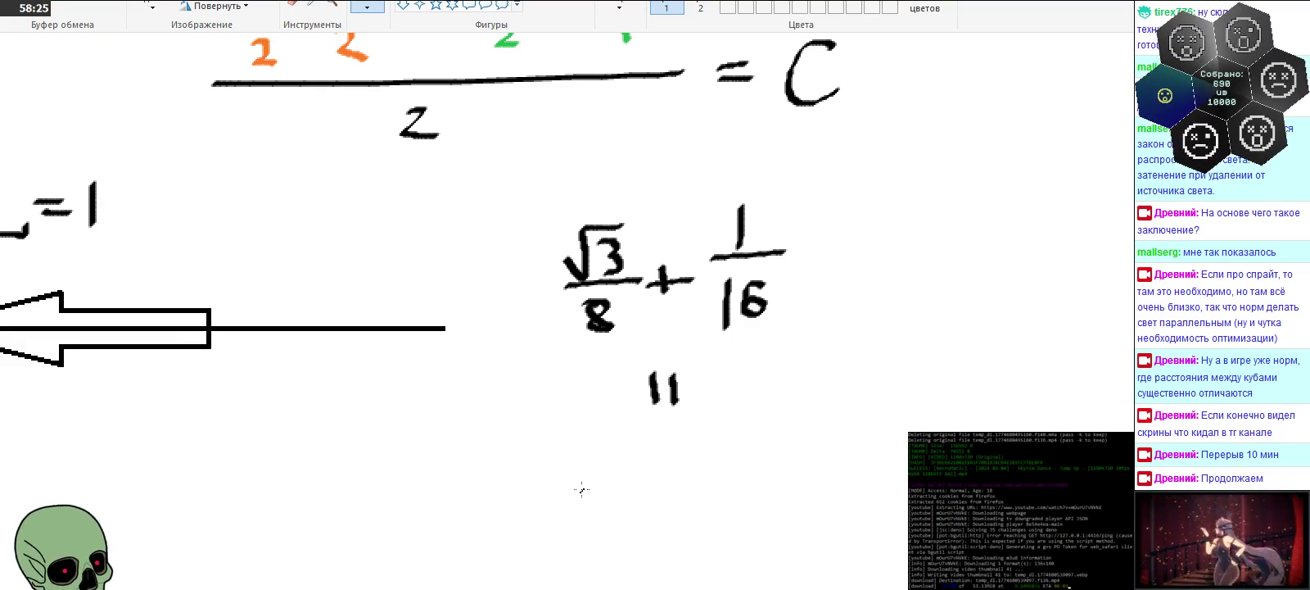
# Step: Write the simplified result (2√3+1)/16 beneath, then select the √3/8 + 1/16 working
pyautogui.moveTo(530, 490)
pyautogui.mouseDown()
pyautogui.moveTo(524, 510)
pyautogui.moveTo(558, 506)
pyautogui.moveTo(584, 476)
pyautogui.moveTo(626, 475)
pyautogui.moveTo(598, 512)
pyautogui.mouseUp()
pyautogui.moveTo(663, 478)
pyautogui.mouseDown()
pyautogui.moveTo(660, 501)
pyautogui.moveTo(681, 490)
pyautogui.moveTo(696, 502)
pyautogui.mouseUp()
pyautogui.moveTo(509, 528); pyautogui.dragTo(696, 518)
pyautogui.moveTo(578, 530); pyautogui.dragTo(579, 565)
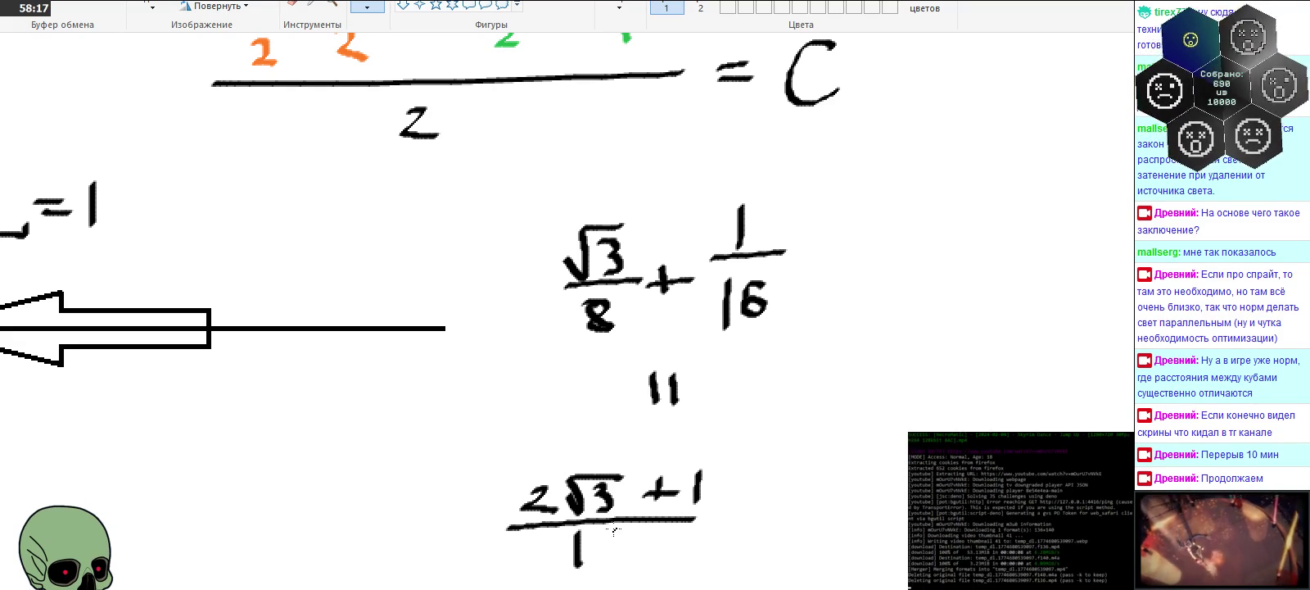
pyautogui.moveTo(614, 532); pyautogui.dragTo(600, 551)
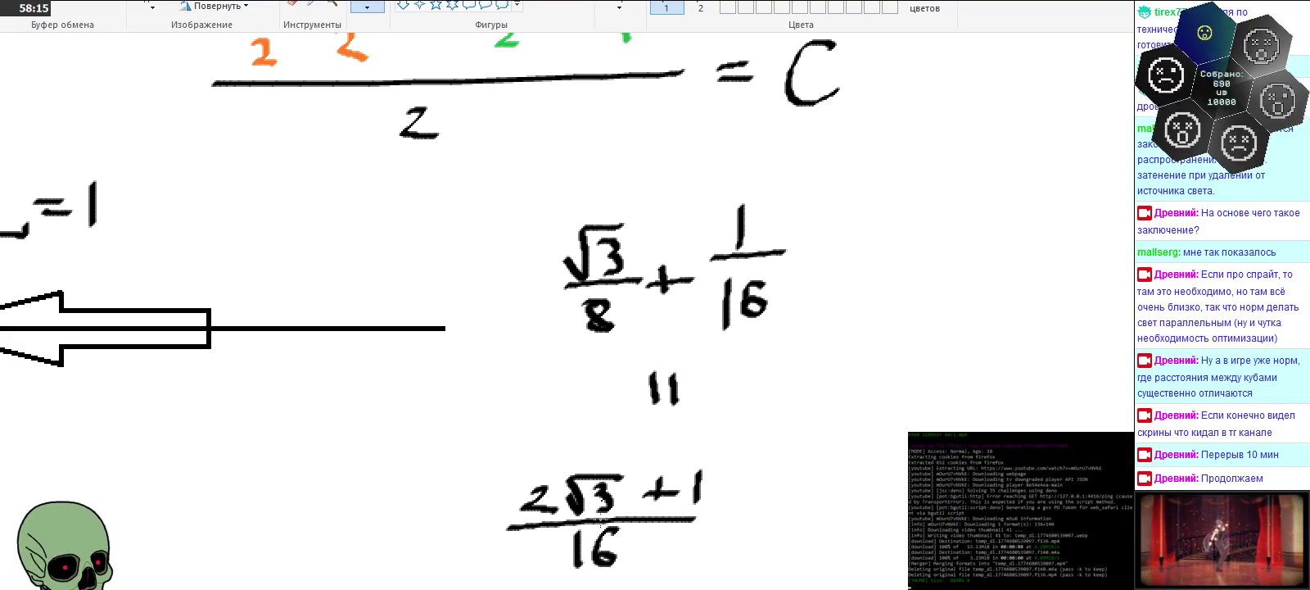
pyautogui.click(152, 5)
pyautogui.moveTo(533, 185)
pyautogui.mouseDown()
pyautogui.moveTo(804, 374)
pyautogui.moveTo(819, 414)
pyautogui.mouseUp()
# Step: Delete the selected intermediate working and draw an equals sign after C
pyautogui.rightClick(714, 374)
pyautogui.click(761, 490)
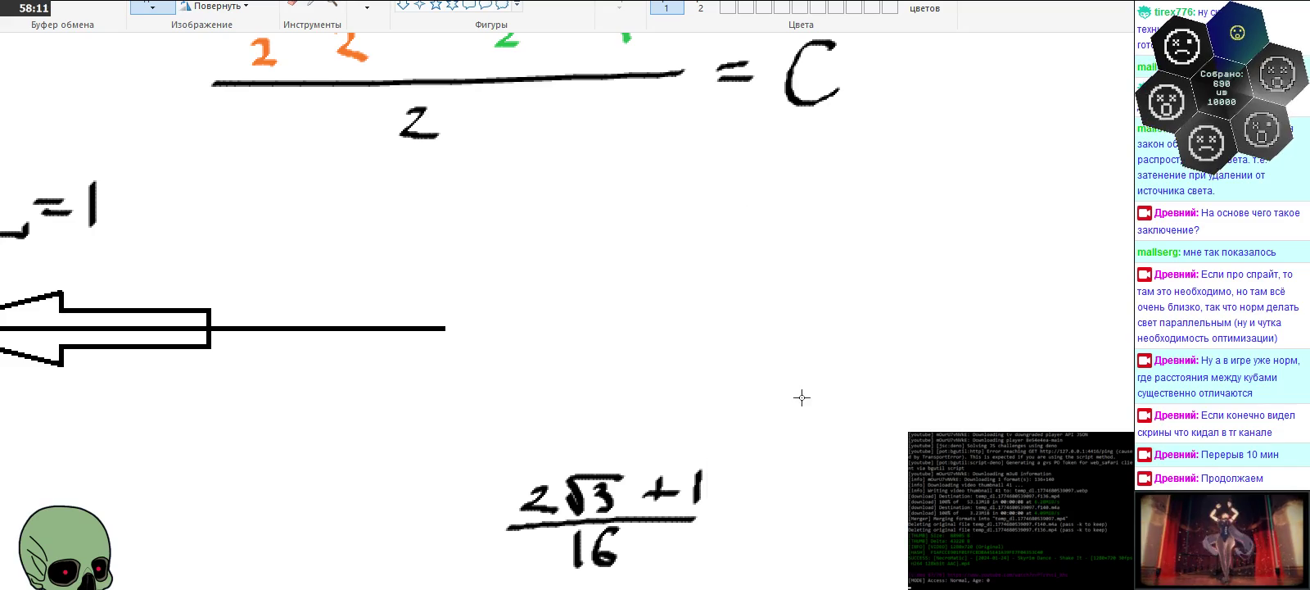
pyautogui.scroll(3, 802, 397)
pyautogui.moveTo(854, 208)
pyautogui.mouseDown()
pyautogui.moveTo(889, 206)
pyautogui.moveTo(890, 219)
pyautogui.mouseUp()
pyautogui.scroll(-3, 463, 177)
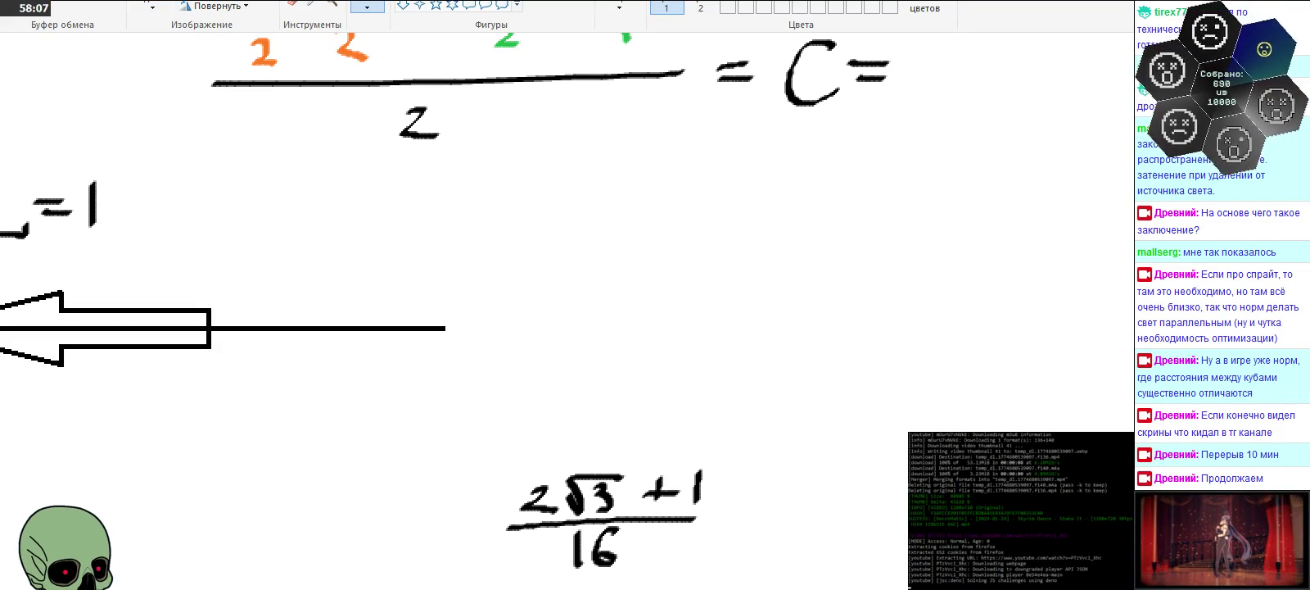
# Step: Move the (2√3+1)/16 result up beside C= so the formula reads C = (2√3+1)/16
pyautogui.click(152, 8)
pyautogui.moveTo(497, 461); pyautogui.dragTo(725, 579)
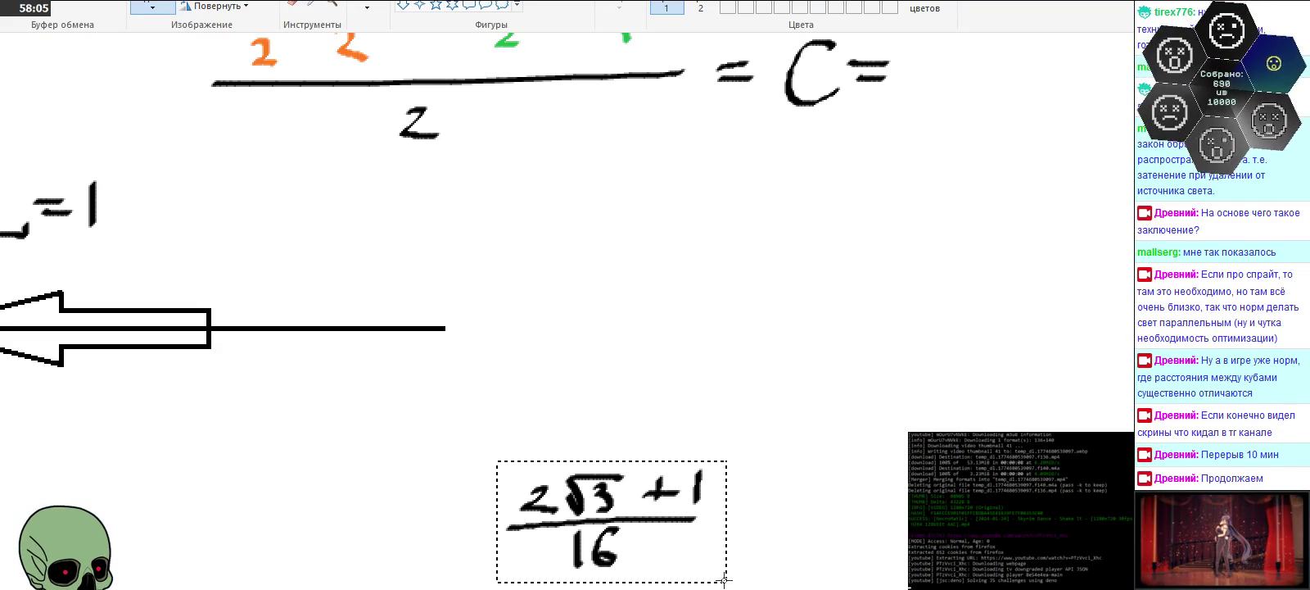
pyautogui.moveTo(644, 553); pyautogui.dragTo(1052, 112)
pyautogui.click(837, 231)
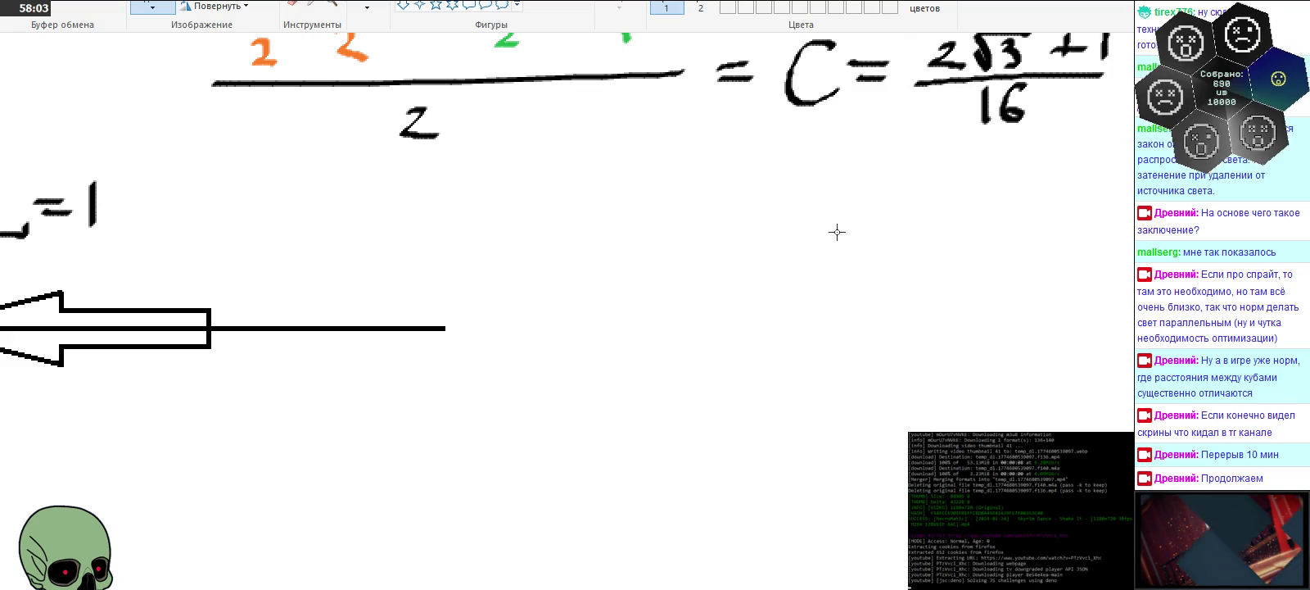
# Step: Zoom out with the Magnifier to see the whole drawing, then zoom in on the circle and C equation
pyautogui.click(332, 4)
pyautogui.rightClick(456, 323)
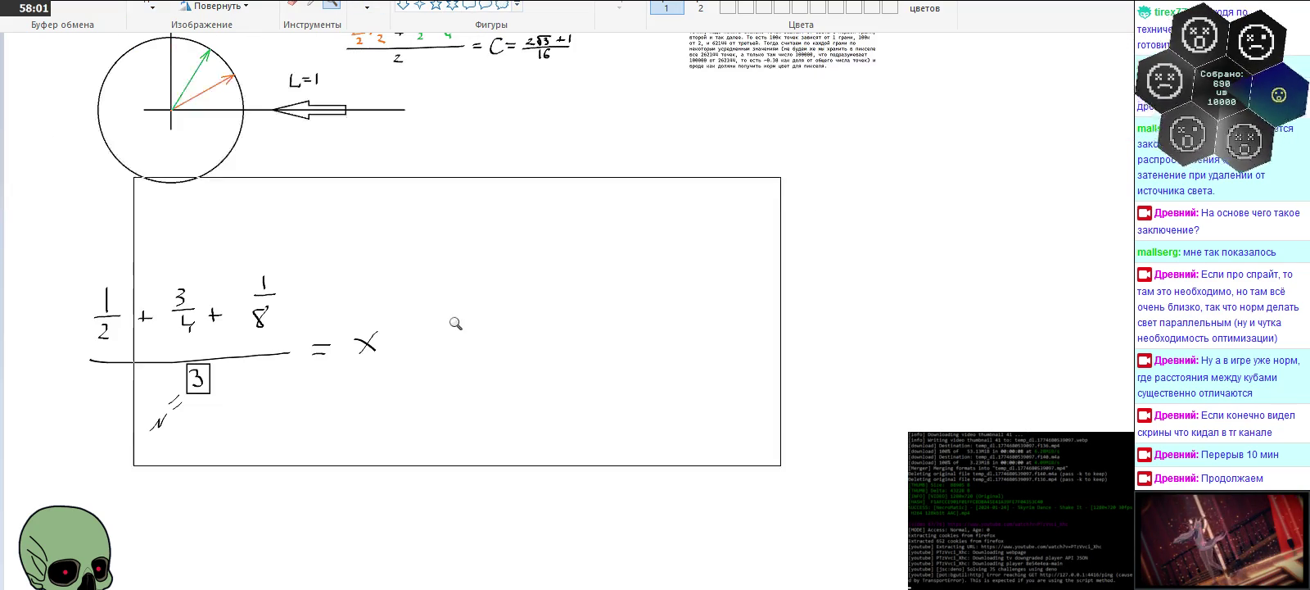
pyautogui.click(195, 357)
pyautogui.scroll(2, 447, 307)
pyautogui.rightClick(361, 290)
pyautogui.scroll(3, 361, 290)
pyautogui.click(468, 260)
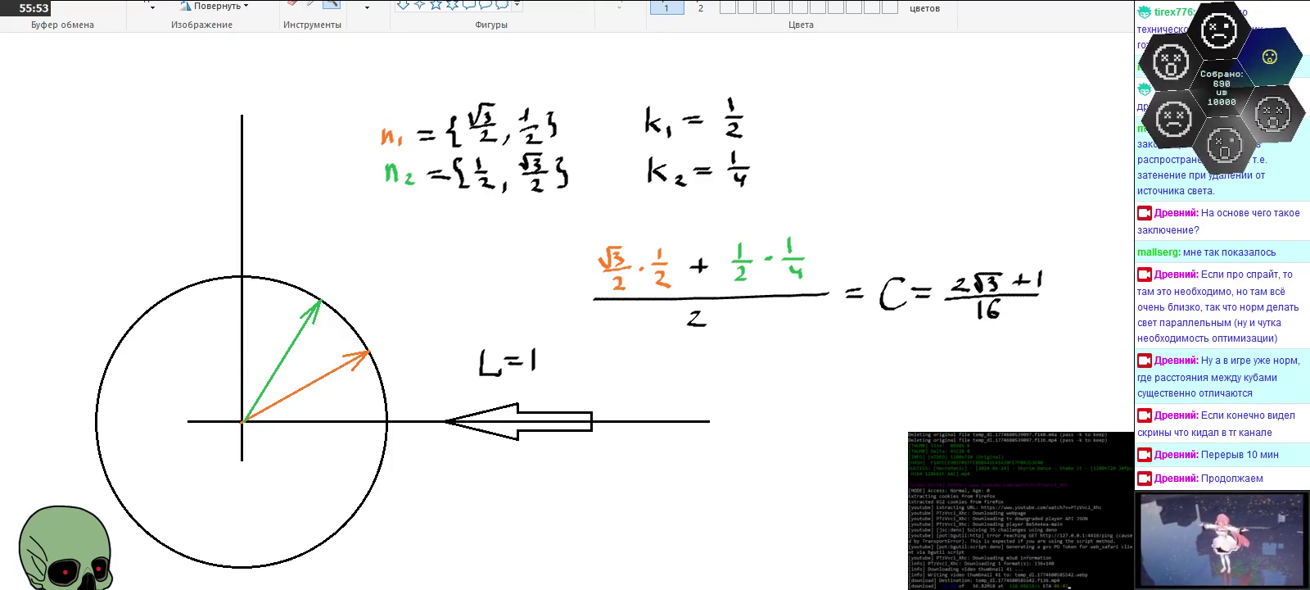
# Step: Zoom out, then magnify the typed notes paragraph below the lighting sketch
pyautogui.rightClick(108, 131)
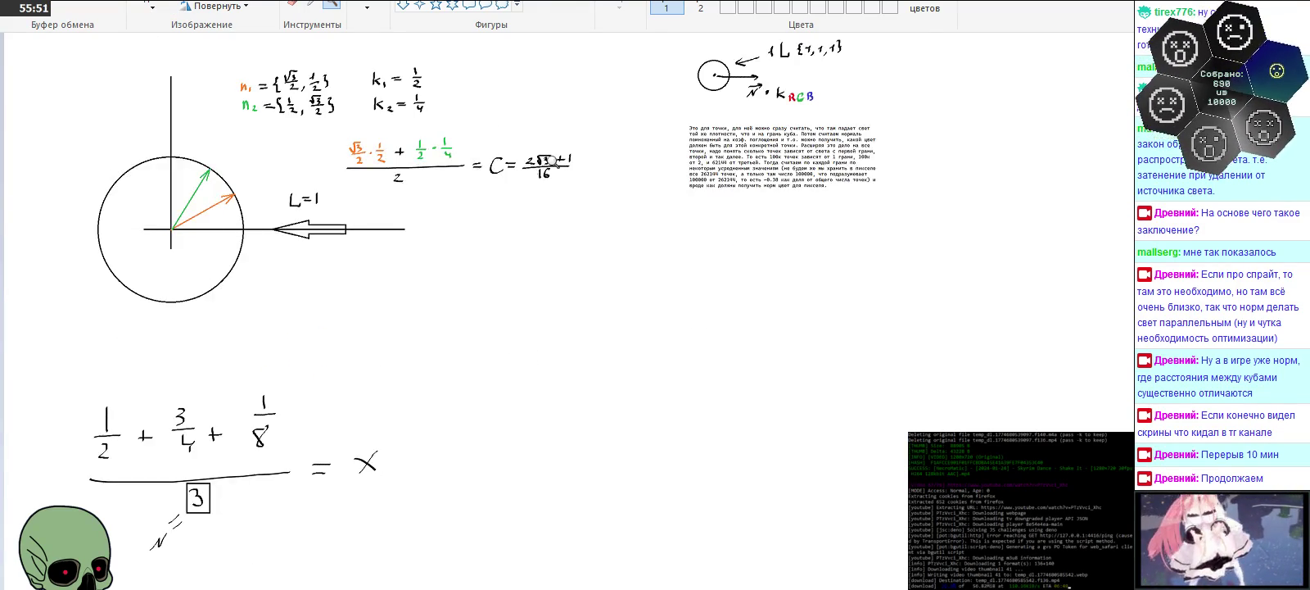
pyautogui.click(138, 166)
pyautogui.click(928, 322)
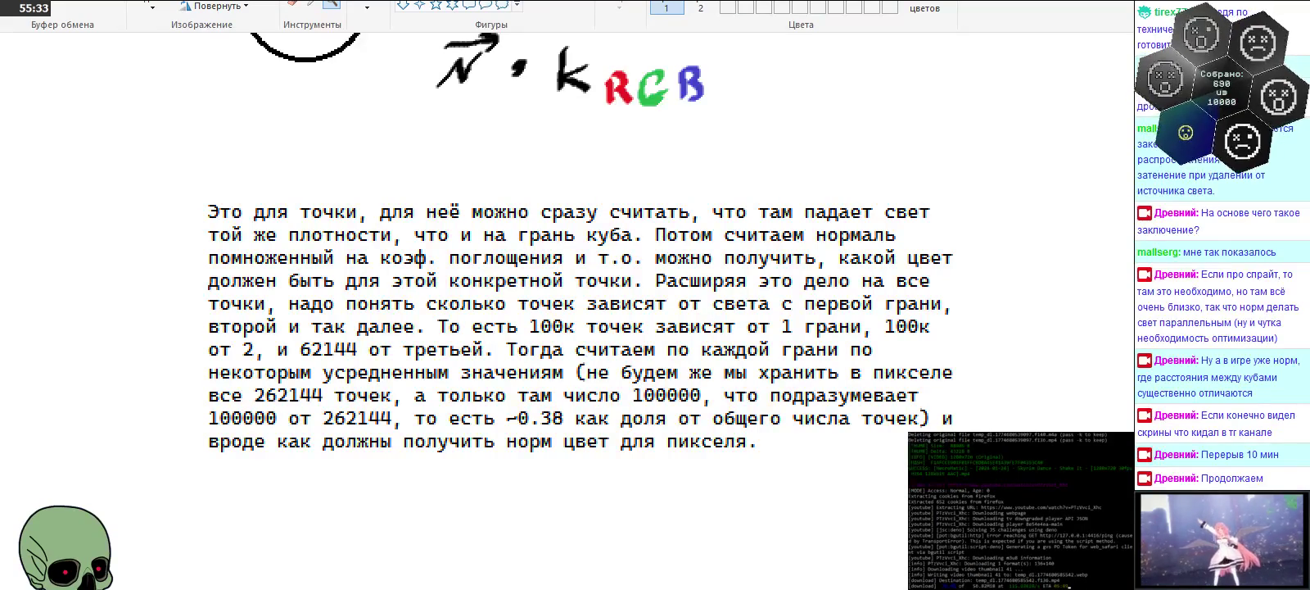
pyautogui.scroll(-1, 622, 222)
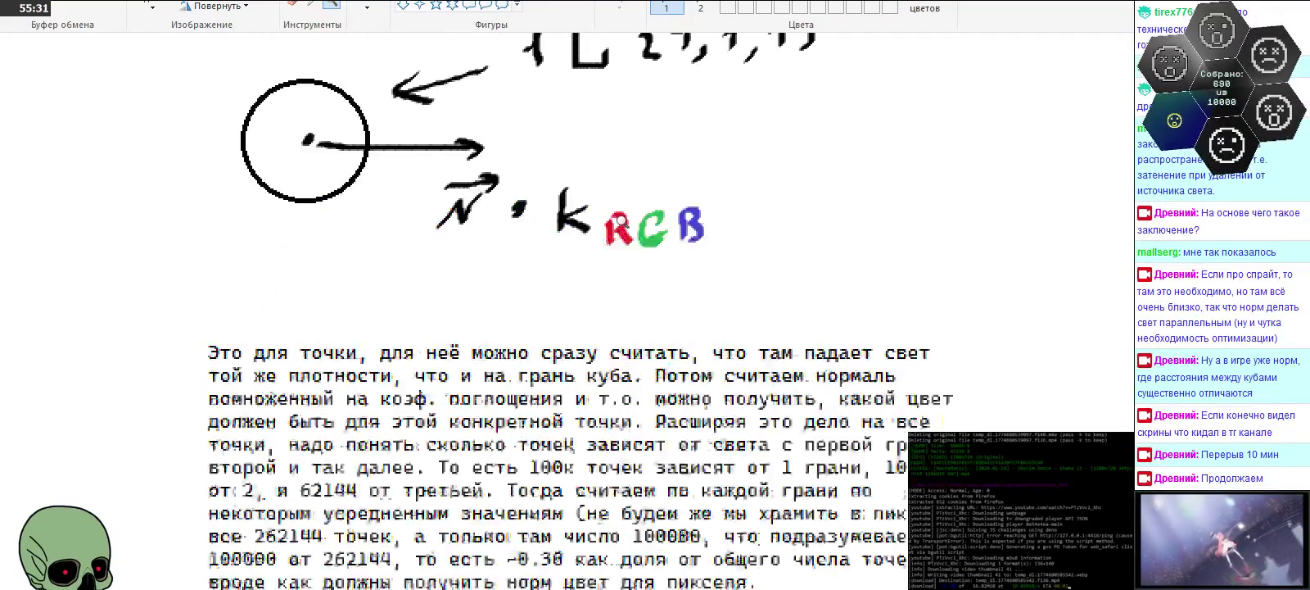
# Step: Zoom the canvas out to about 50% for an overview, then switch away from Paint
pyautogui.scroll(-1, 622, 222)
pyautogui.scroll(-1, 622, 222)
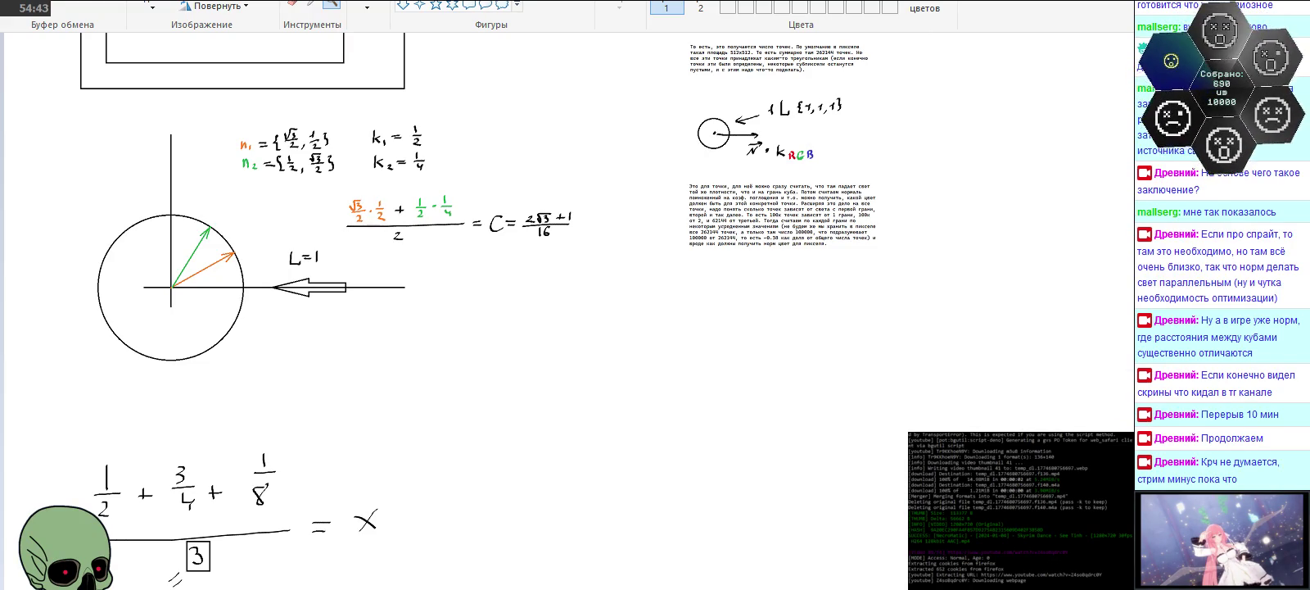
pyautogui.hotkey('alt', 'Tab')
# Step: Show the desktop with Win+D
pyautogui.press('super+d')
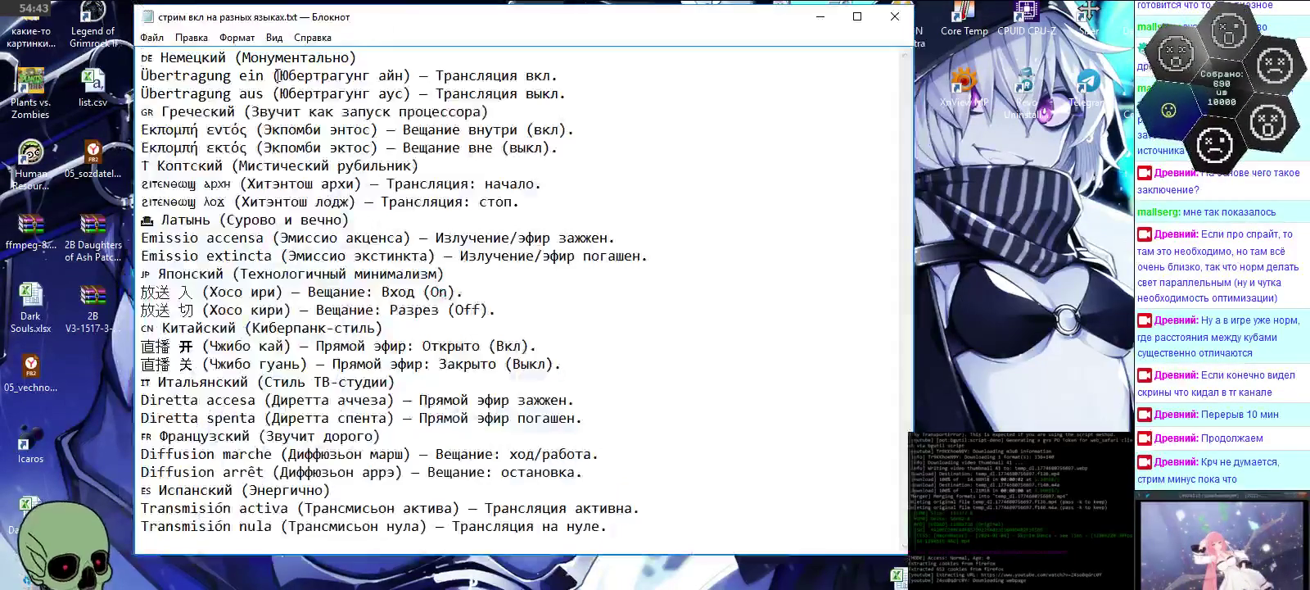
# Step: Select 'Übertragung aus' on line 3 of the stream phrases file
pyautogui.moveTo(264, 93); pyautogui.dragTo(2, 87)
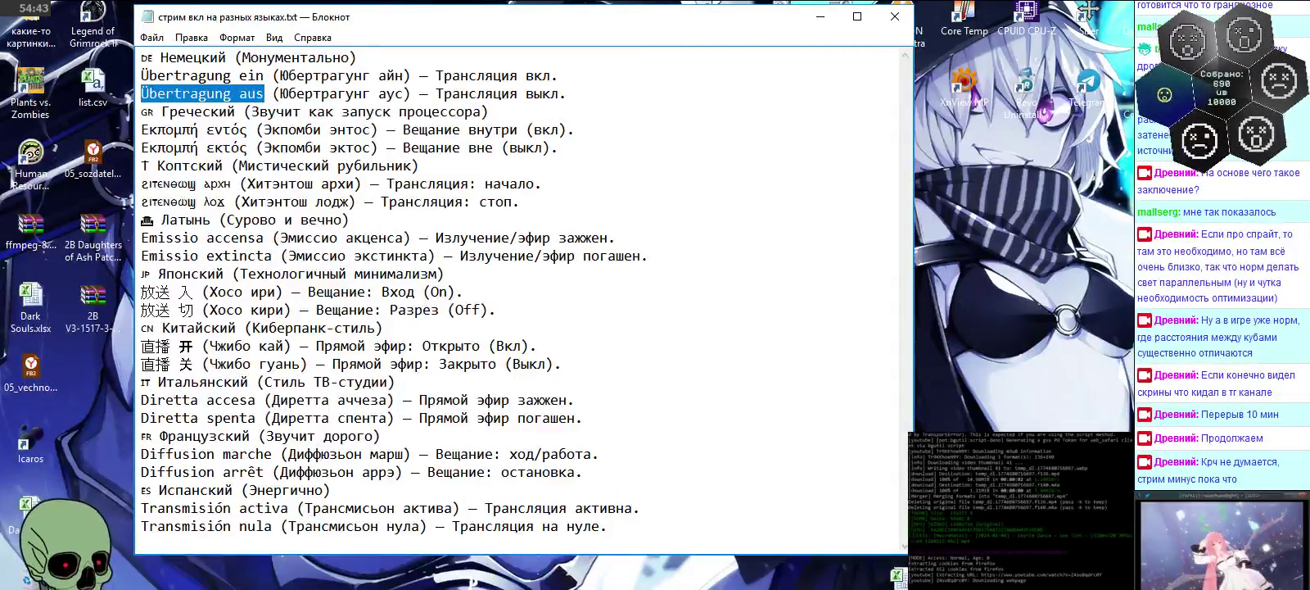